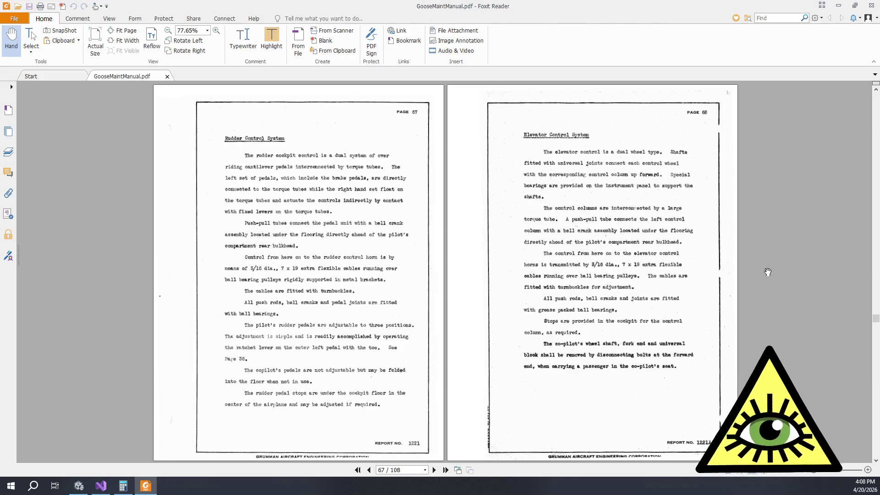
- Scroll through GooseMaintManual.pdf, then drag the scrollbar back up to the title page and index
scroll(764, 270, "down", 4)
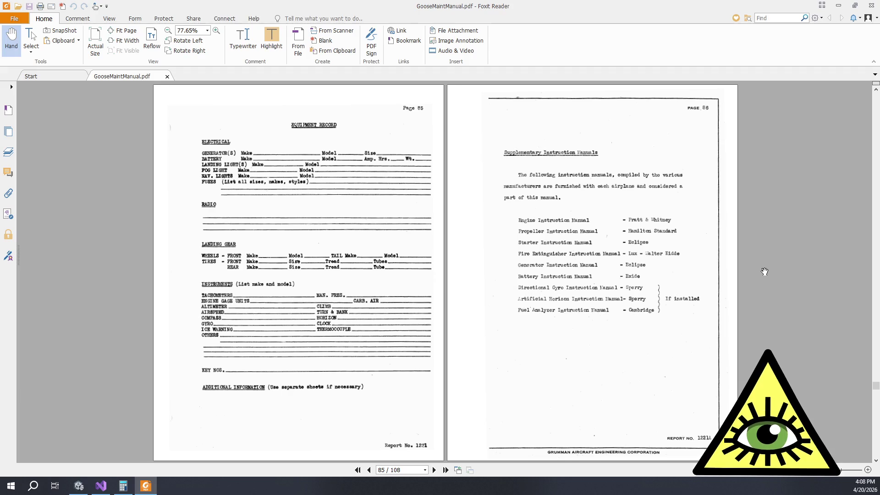
scroll(763, 271, "down", 6)
scroll(764, 272, "down", 10)
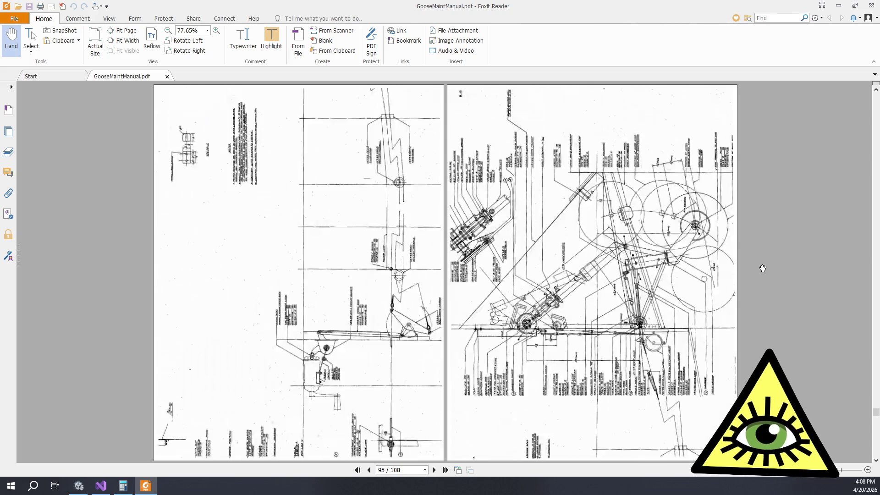
scroll(762, 268, "down", 6)
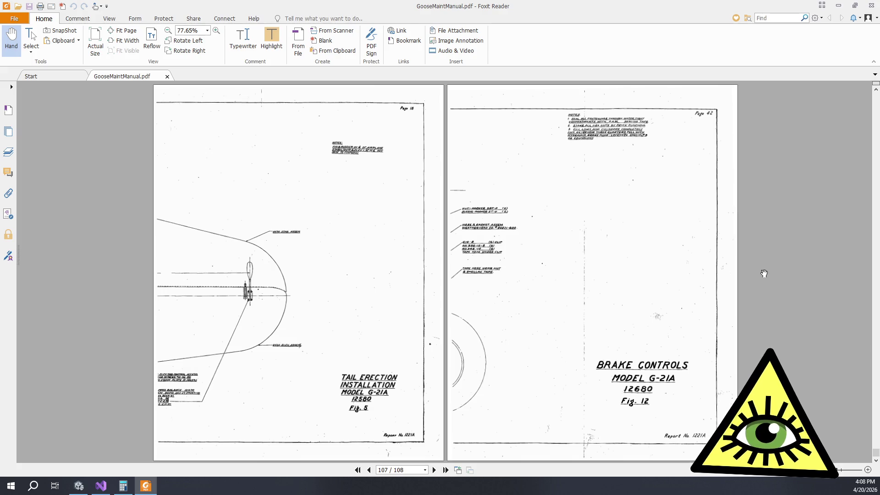
scroll(763, 272, "up", 8)
left_click_drag(871, 426, 859, 85)
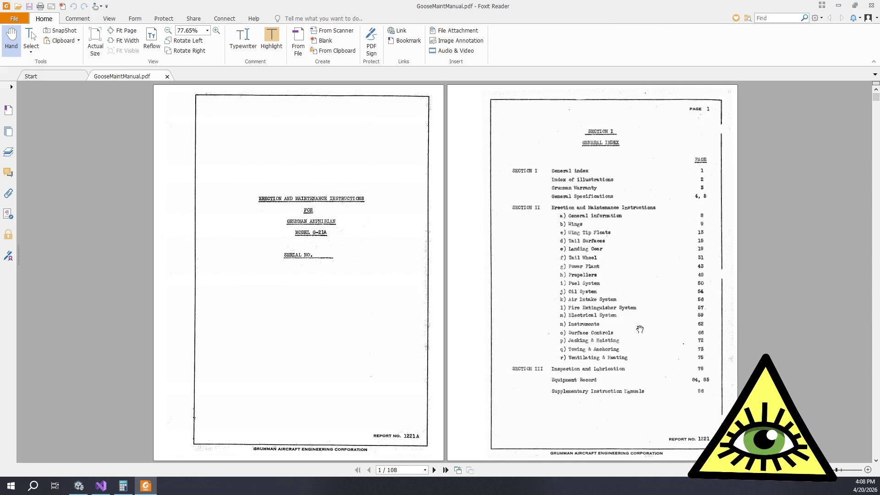
scroll(649, 327, "down", 2)
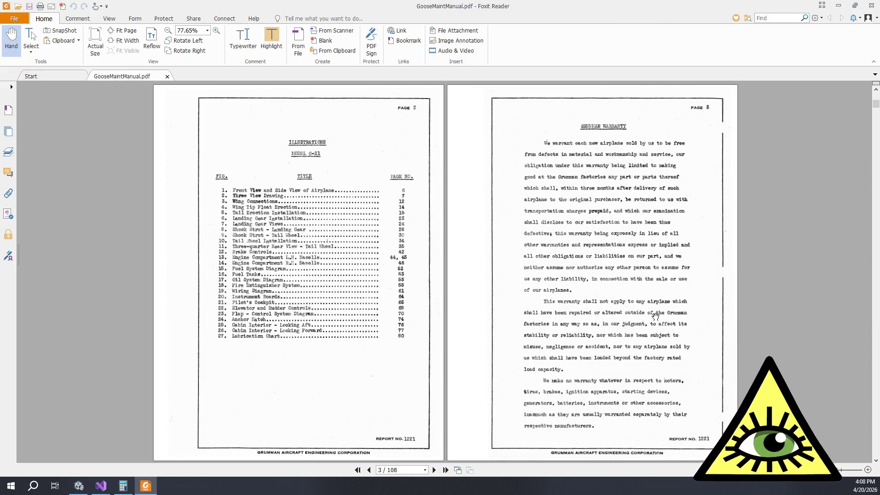
scroll(651, 315, "up", 2)
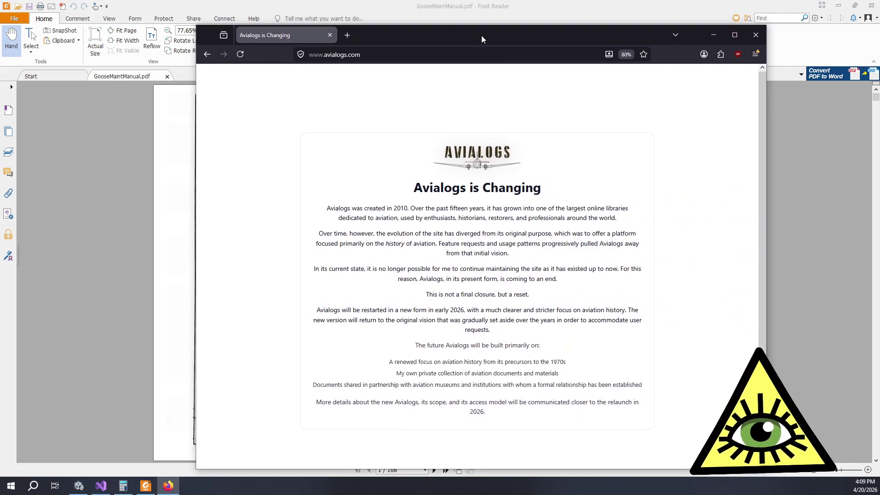
- Reset the Avialogs page zoom to 100%, close its browser window, and page down the manual
scroll(658, 263, "down", 1)
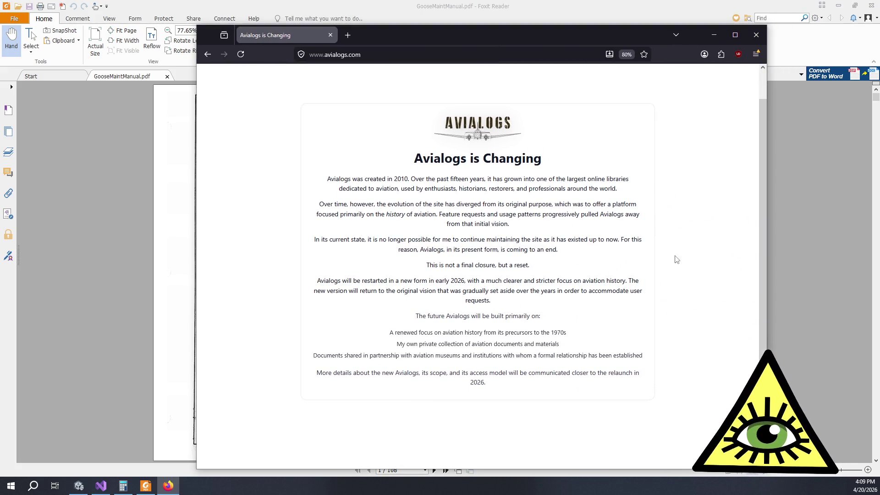
scroll(673, 257, "up", 1)
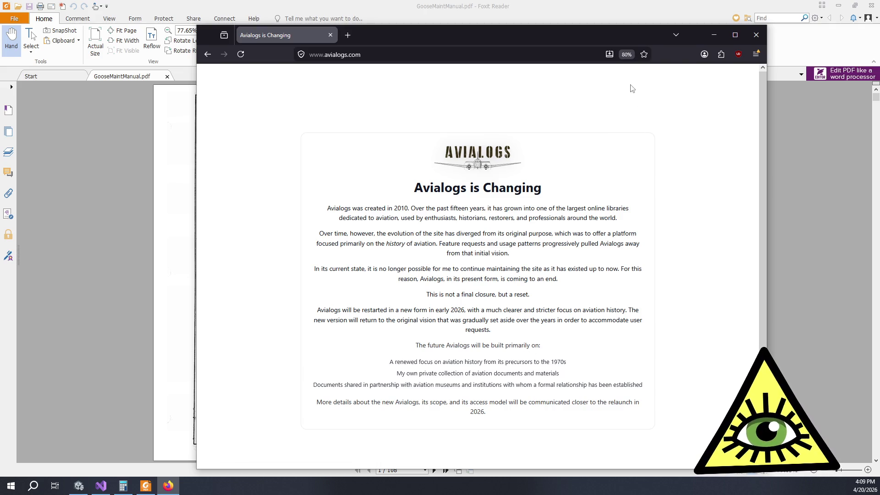
left_click(626, 54)
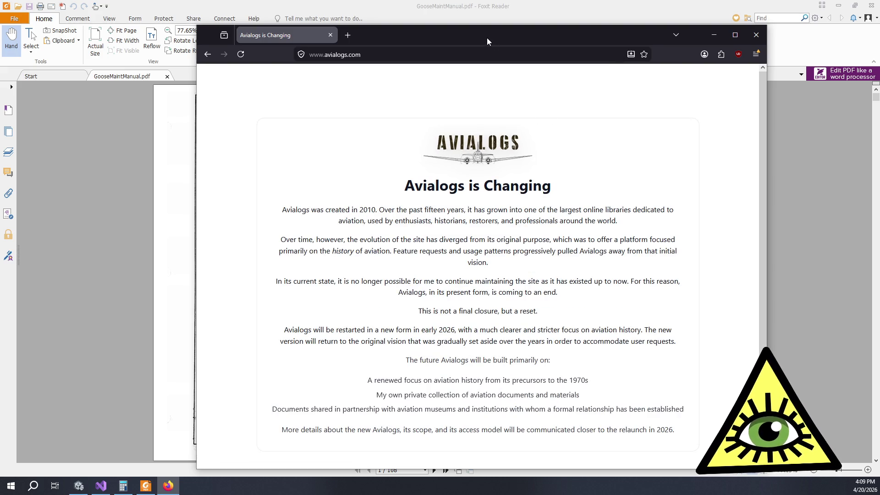
key("ctrl+w")
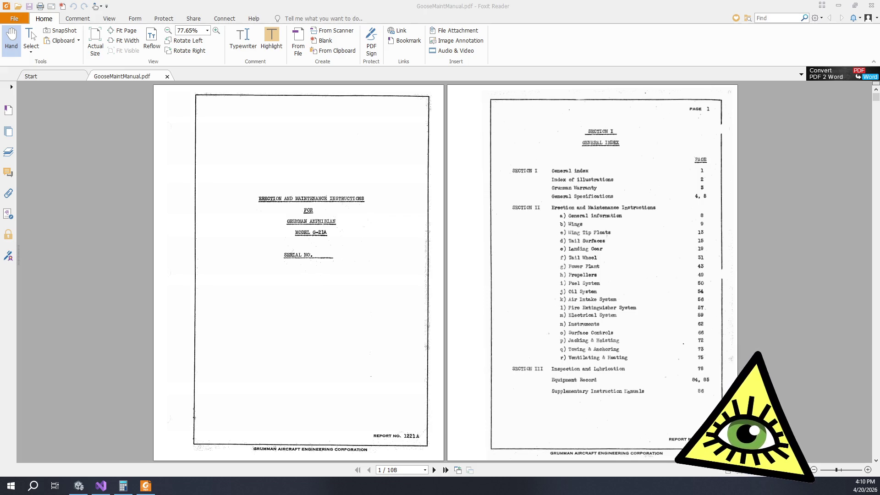
key("Page_Down")
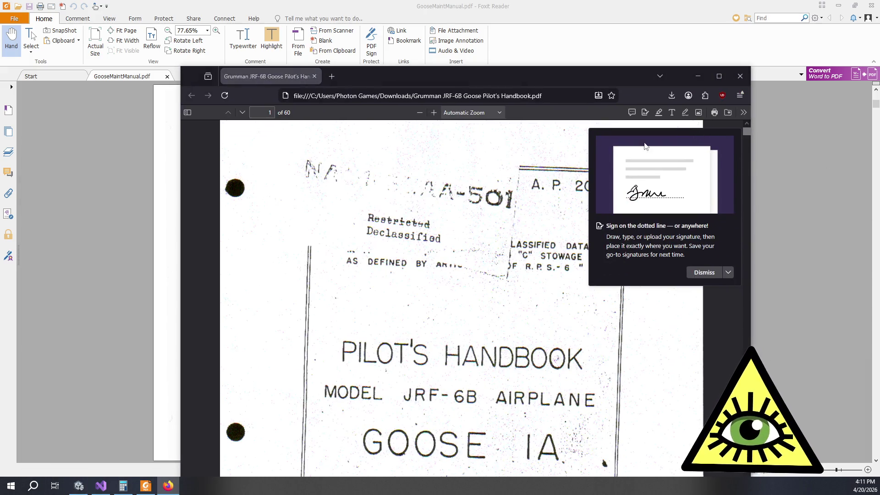
- Dismiss the signature tip, close the extra browser window, and shift the handbook window right
left_click(703, 267)
key("ctrl+w")
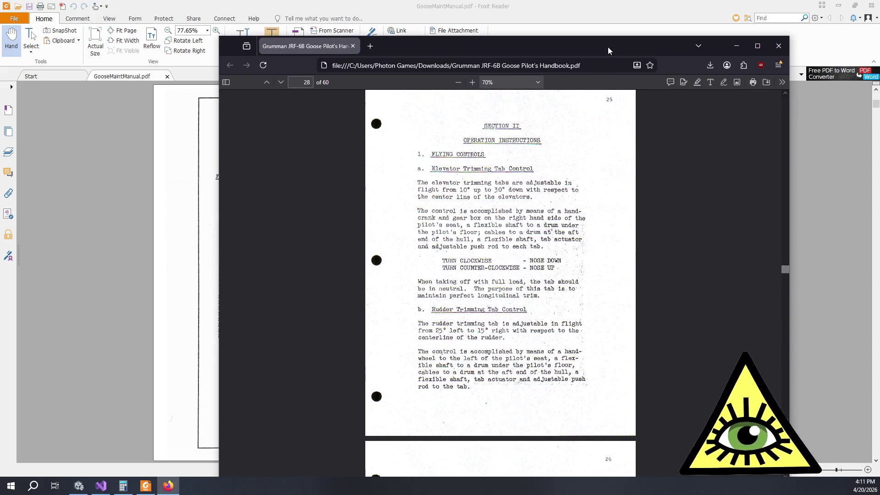
left_click_drag(607, 47, 628, 50)
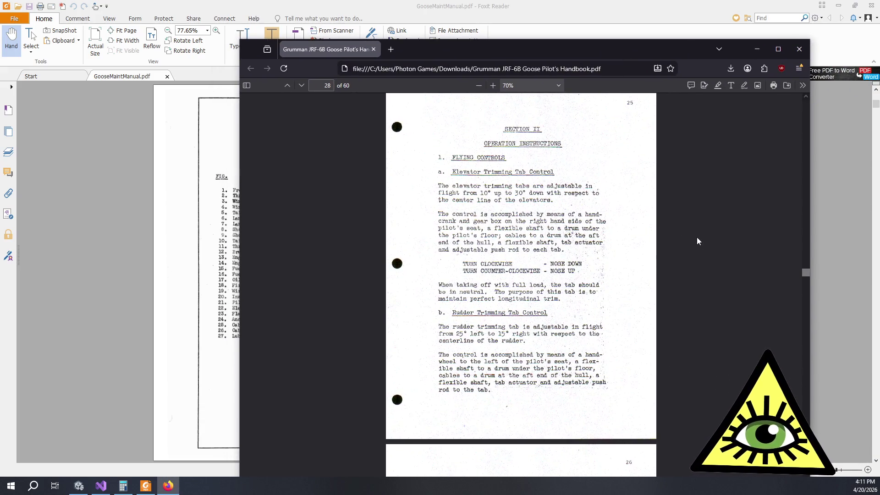
- Scroll the Goose Pilot's Handbook down to page 43, Cylinder Temperatures
scroll(699, 241, "down", 15)
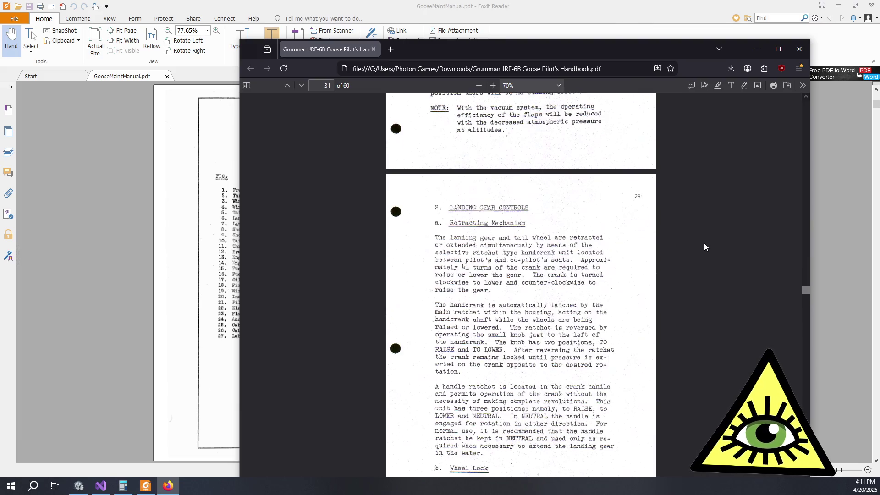
scroll(704, 244, "down", 10)
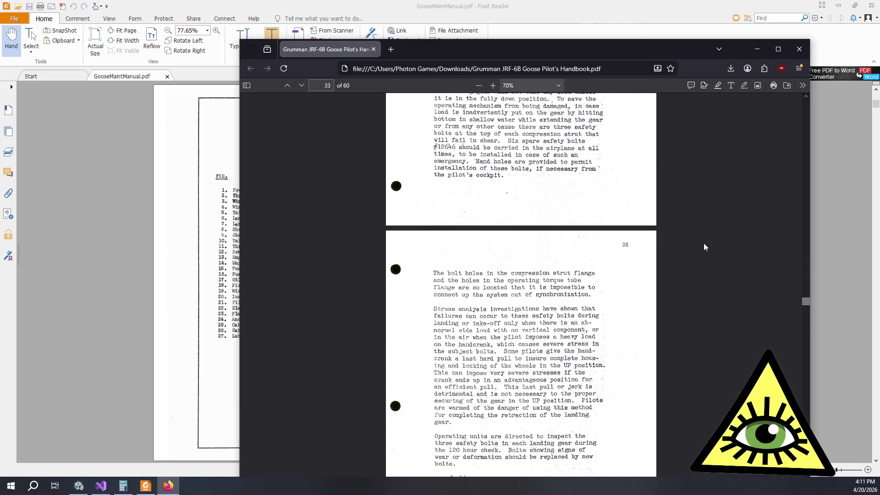
scroll(704, 243, "down", 9)
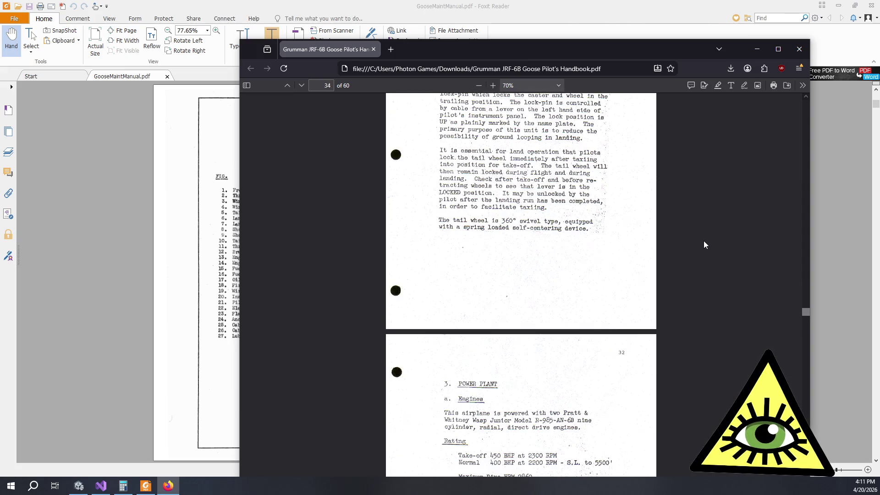
scroll(704, 244, "down", 4)
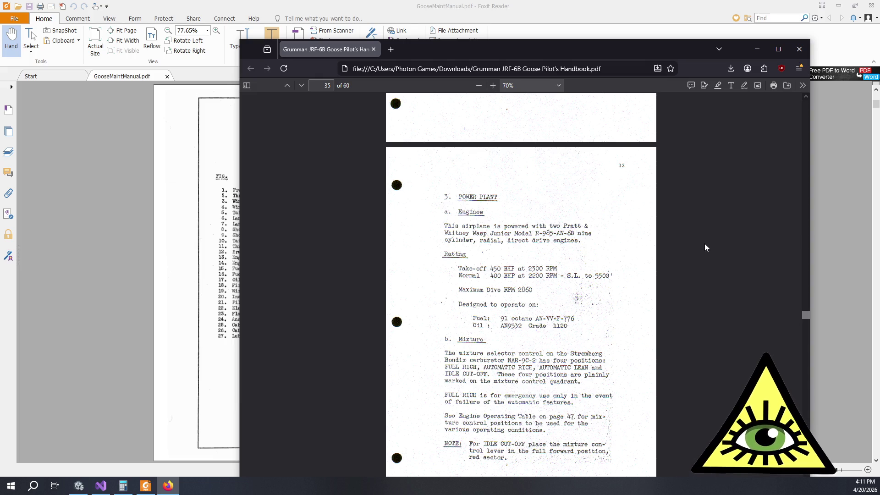
scroll(705, 244, "down", 3)
scroll(706, 244, "down", 18)
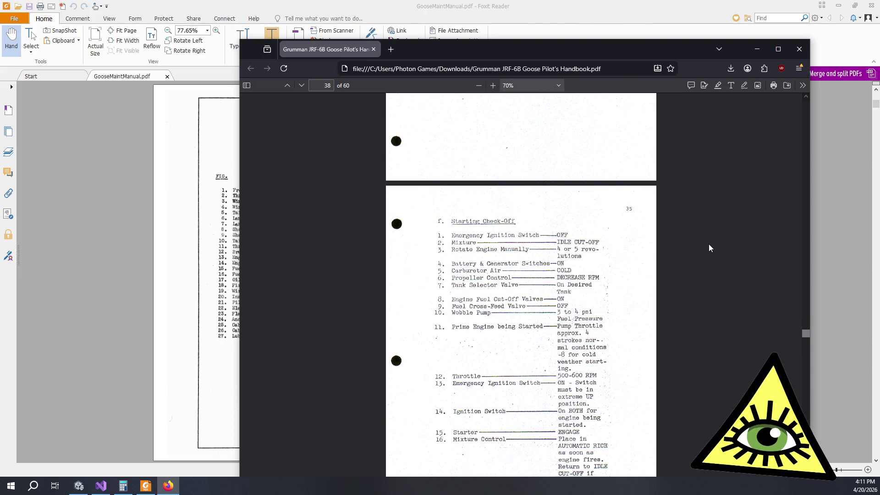
scroll(708, 244, "down", 10)
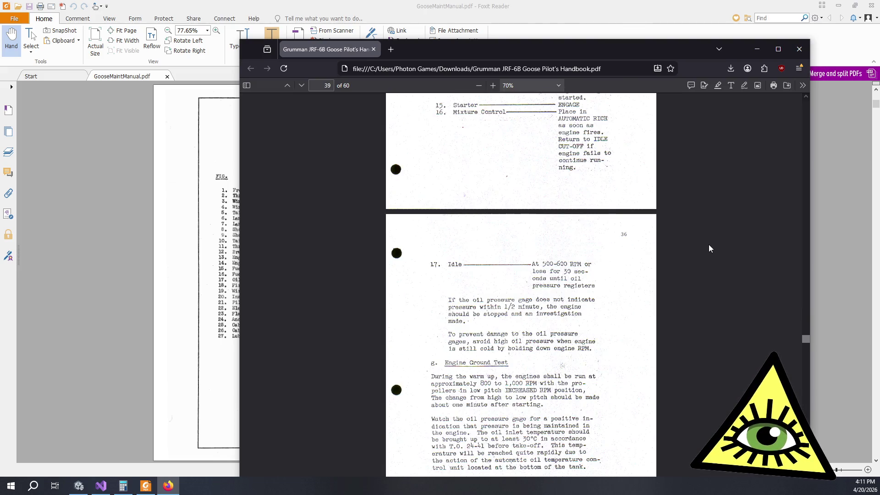
scroll(708, 245, "down", 4)
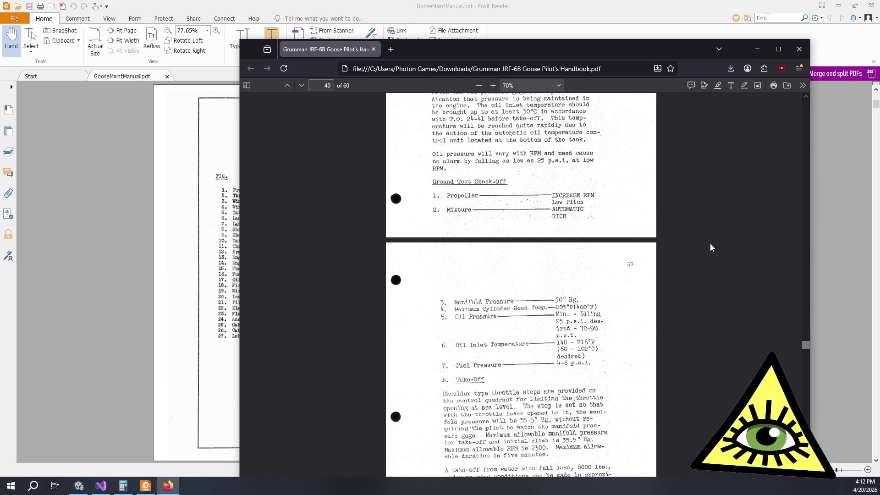
scroll(710, 257, "down", 5)
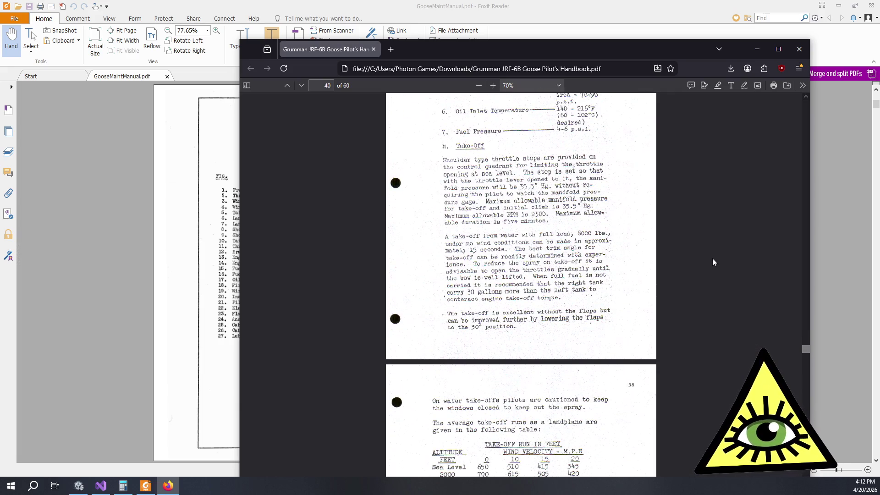
scroll(735, 254, "down", 3)
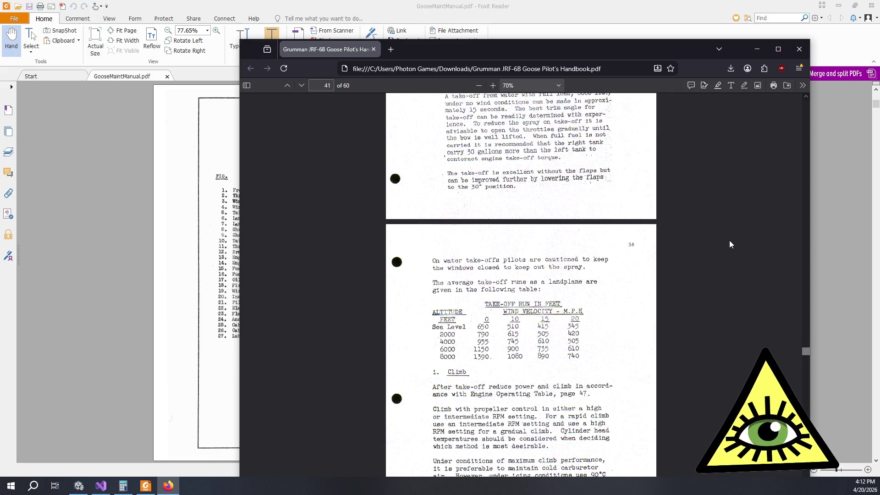
scroll(724, 254, "down", 4)
scroll(722, 258, "down", 3)
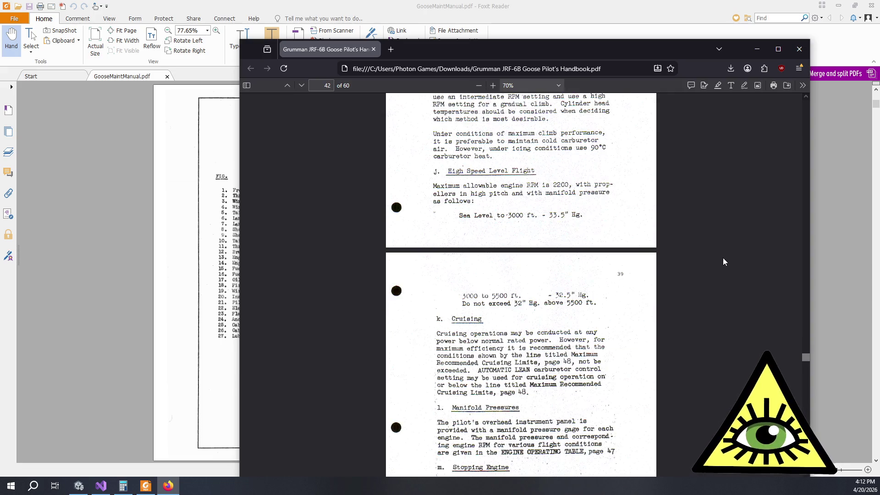
scroll(722, 259, "down", 5)
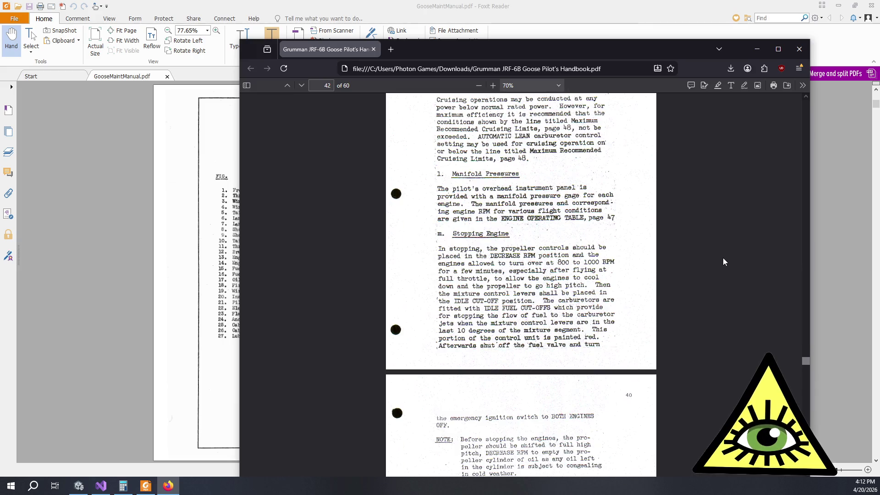
scroll(723, 257, "down", 2)
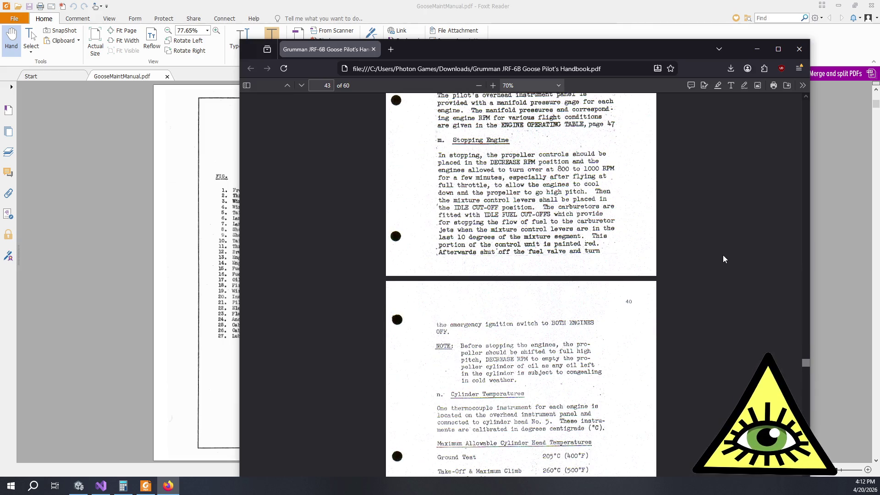
scroll(723, 256, "down", 3)
scroll(721, 255, "down", 3)
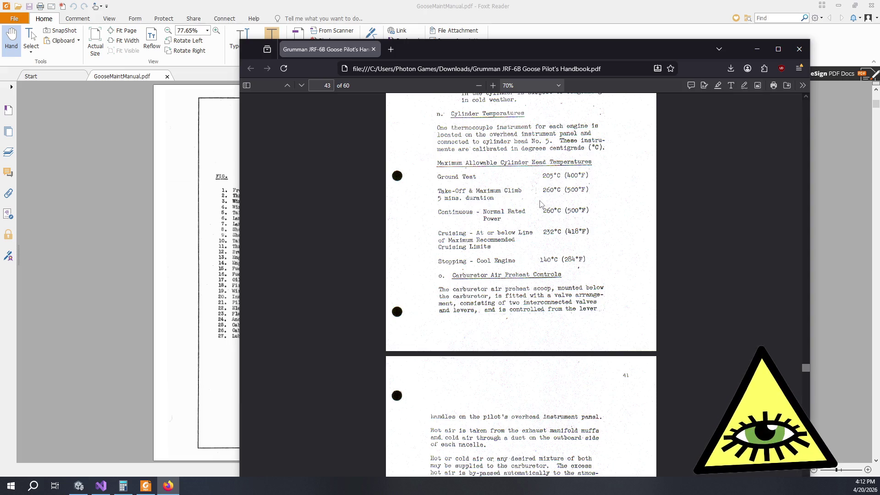
- Scroll past the fuel and oil system pages to page 52's 5000 ft cruise instrument readings
scroll(644, 197, "down", 10)
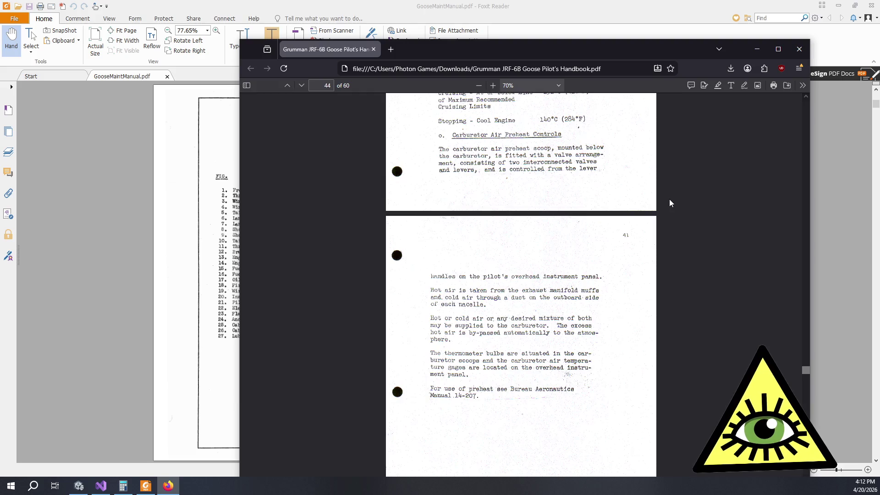
scroll(682, 210, "down", 3)
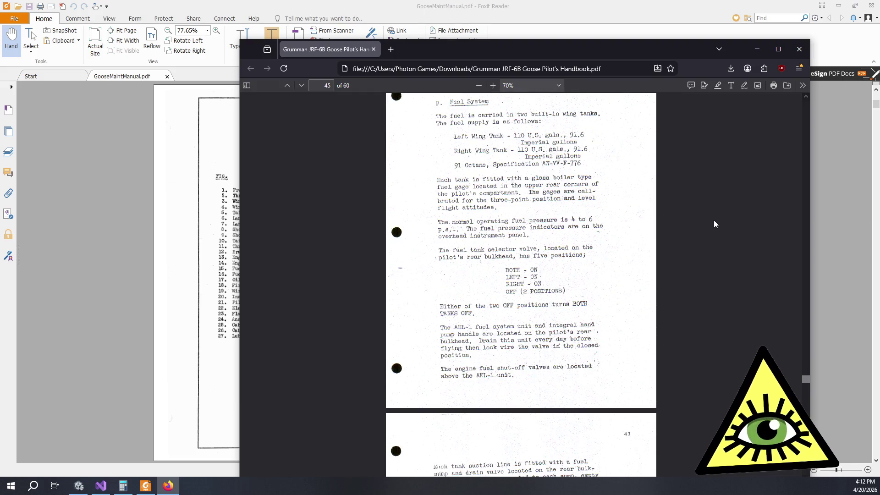
scroll(716, 206, "down", 8)
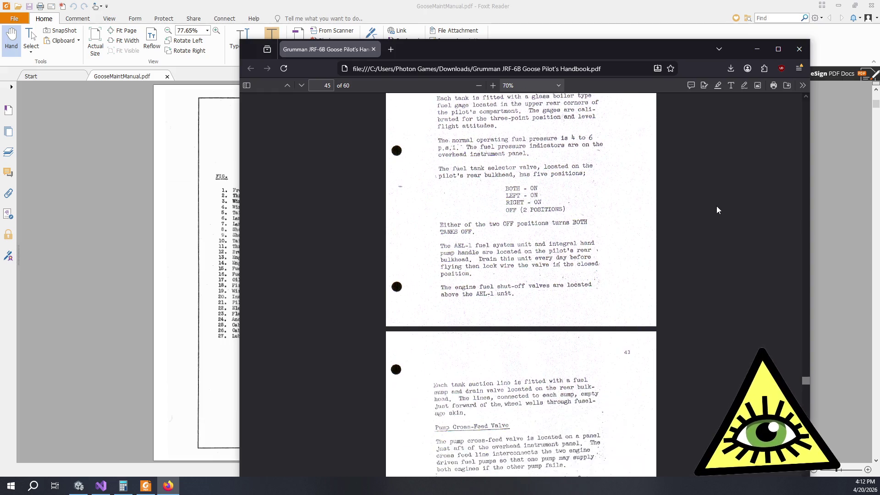
scroll(720, 206, "down", 9)
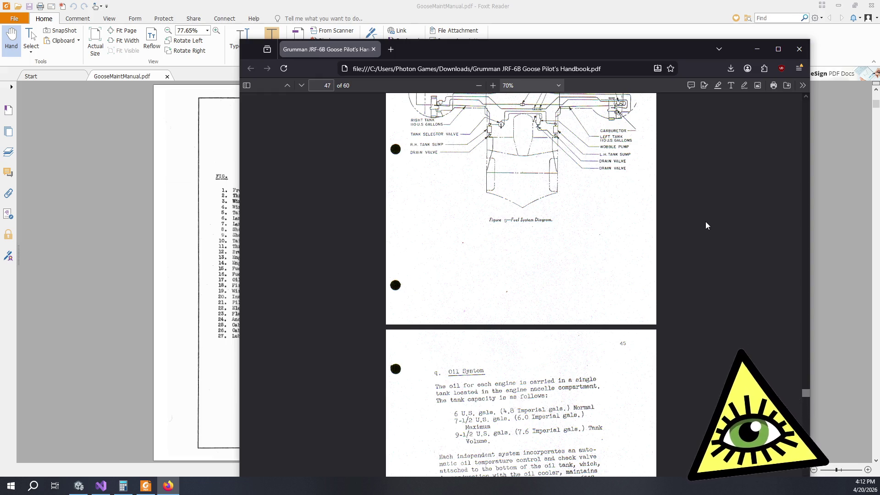
scroll(704, 224, "down", 10)
scroll(698, 229, "down", 15)
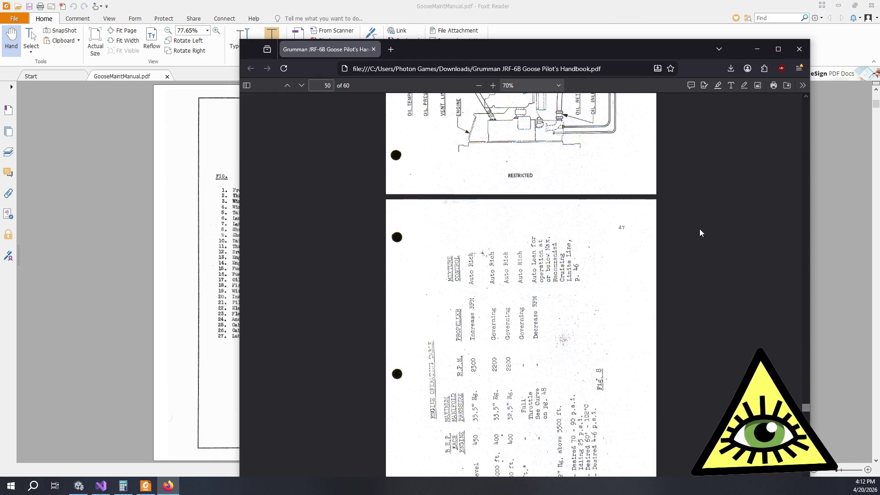
scroll(708, 229, "up", 8)
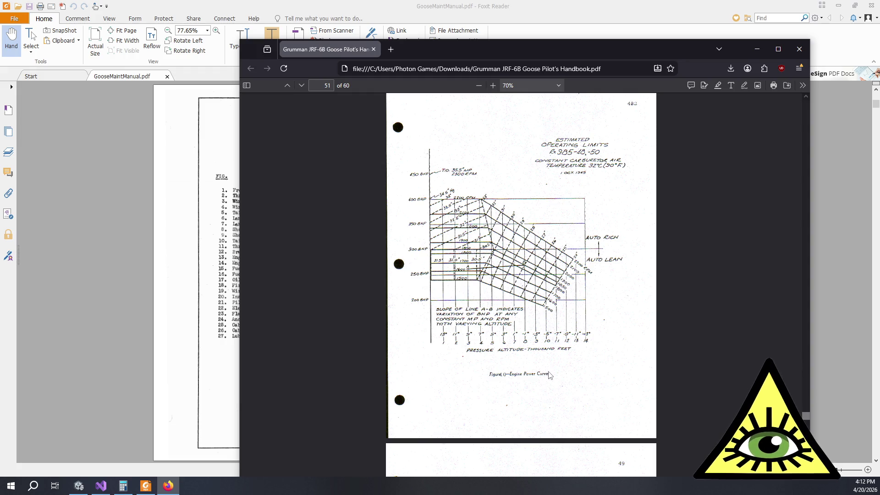
scroll(597, 375, "down", 10)
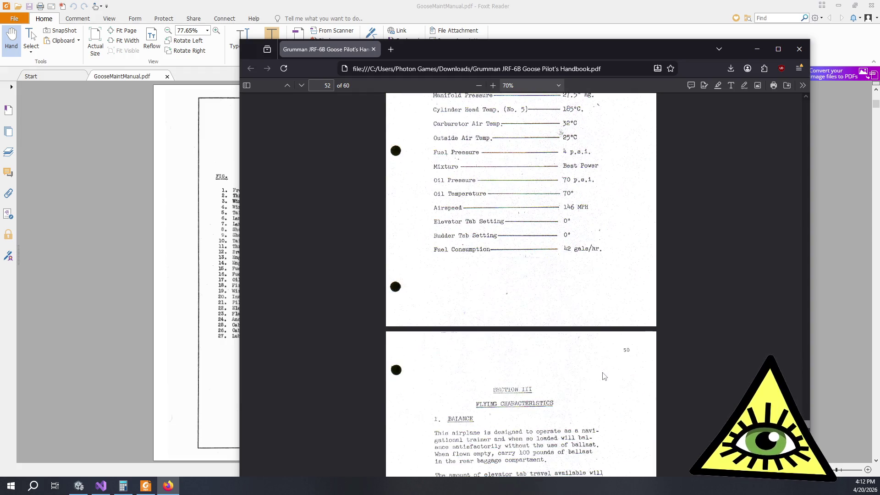
scroll(672, 354, "up", 5)
scroll(673, 358, "down", 8)
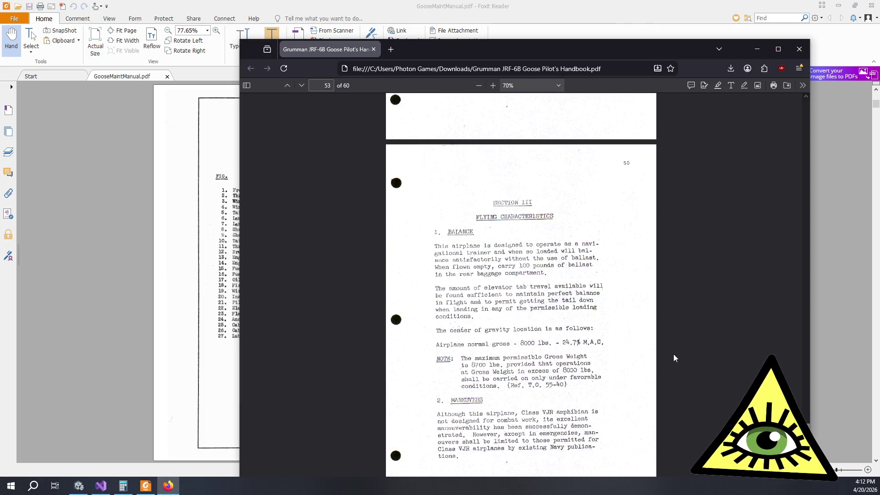
scroll(673, 357, "up", 6)
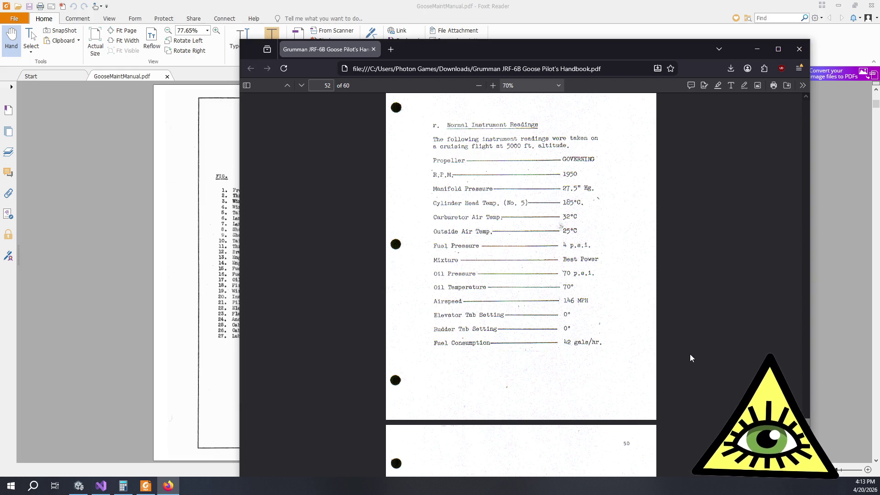
scroll(689, 354, "down", 6)
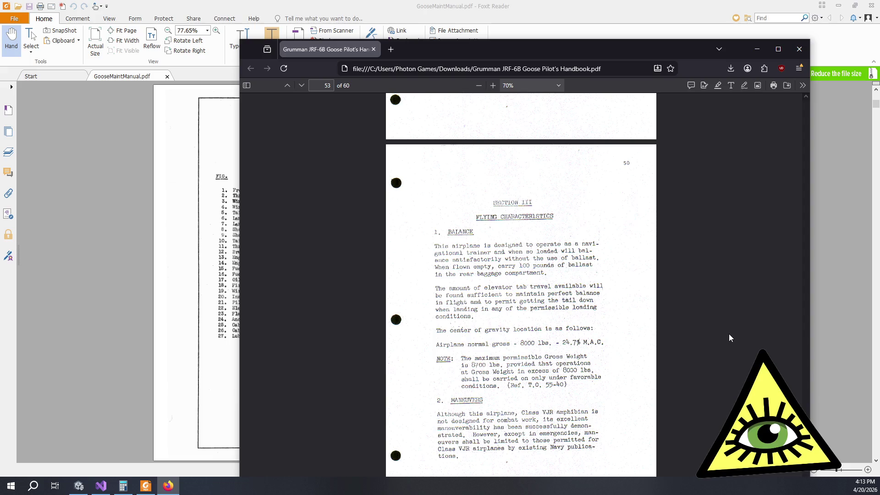
- Scroll from page 53 past the take-off and landing advice to page 57's Check-Off Lists
scroll(729, 334, "down", 5)
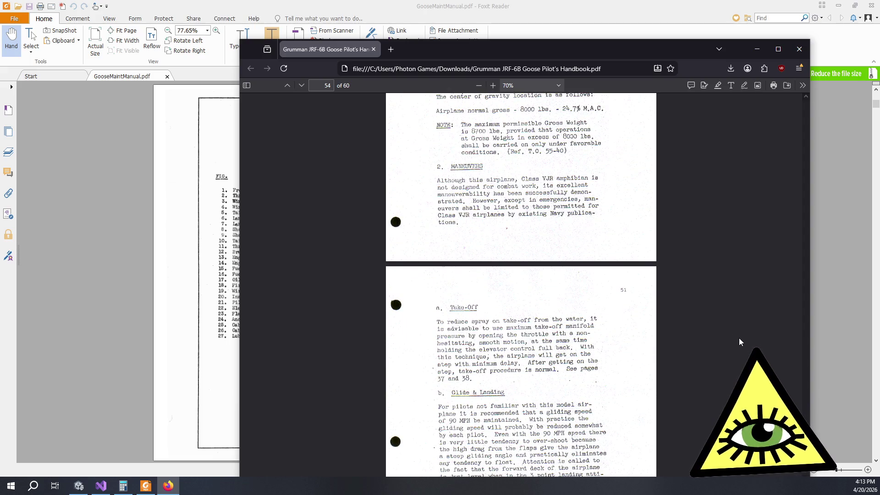
scroll(737, 338, "down", 2)
scroll(738, 342, "down", 5)
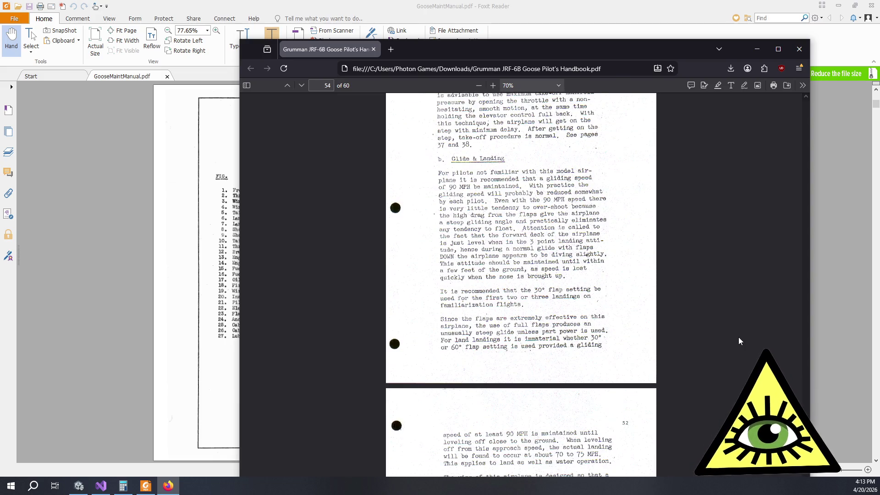
scroll(740, 332, "down", 2)
scroll(740, 328, "down", 4)
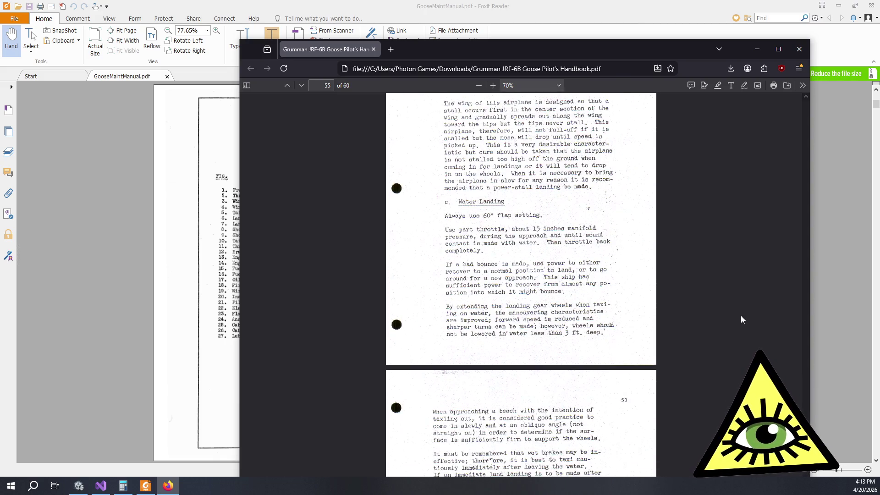
scroll(734, 336, "down", 4)
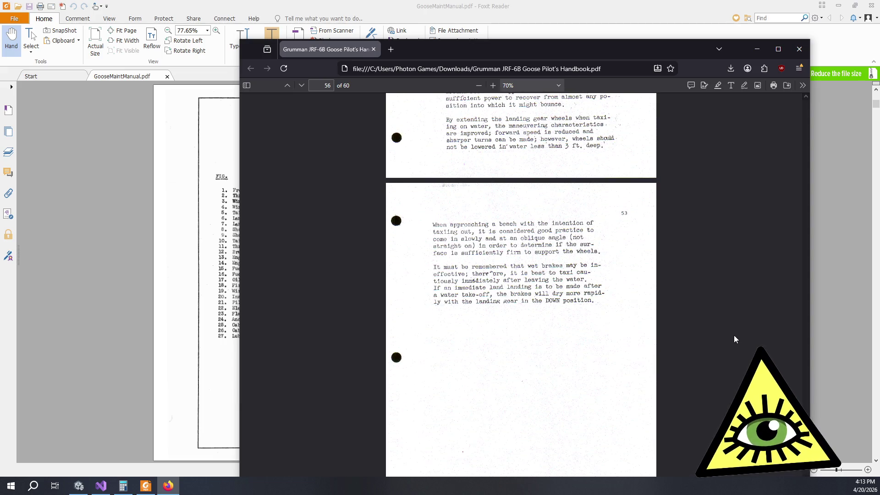
scroll(734, 337, "down", 6)
scroll(734, 341, "down", 3)
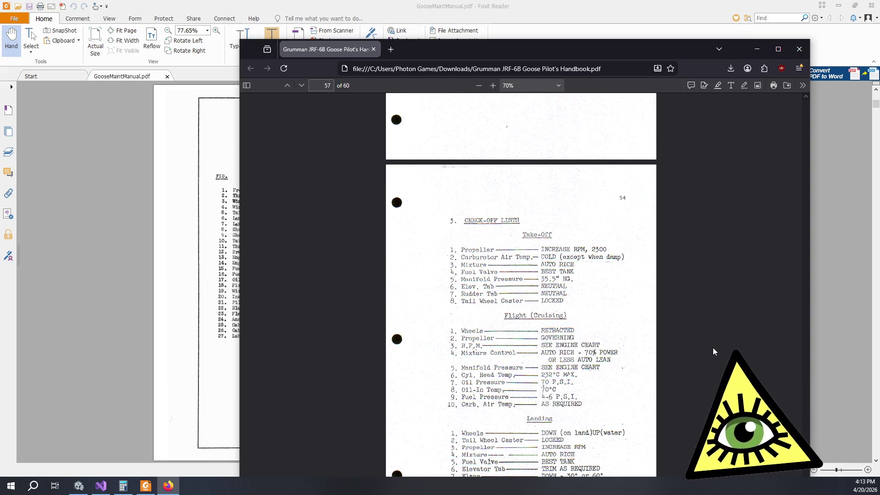
- Scroll down to the last page, 60, then back up to page 58's take-off and climb charts
scroll(707, 340, "down", 5)
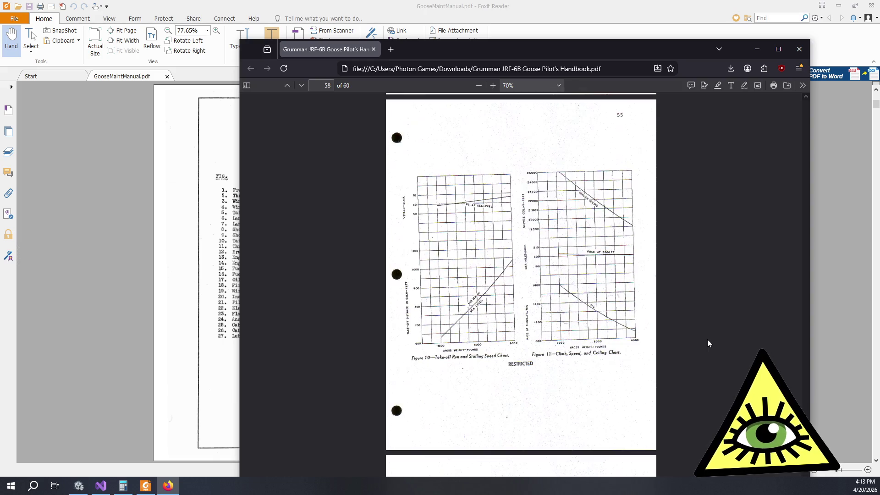
scroll(706, 342, "up", 1)
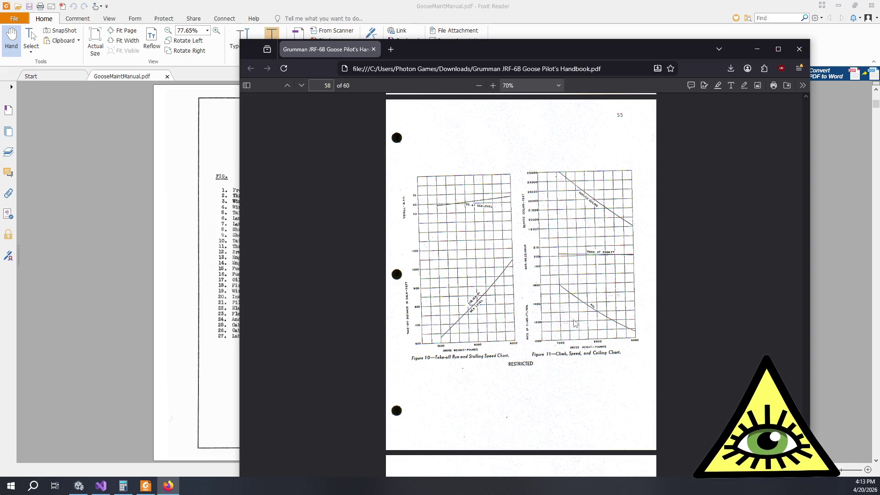
scroll(575, 330, "down", 6)
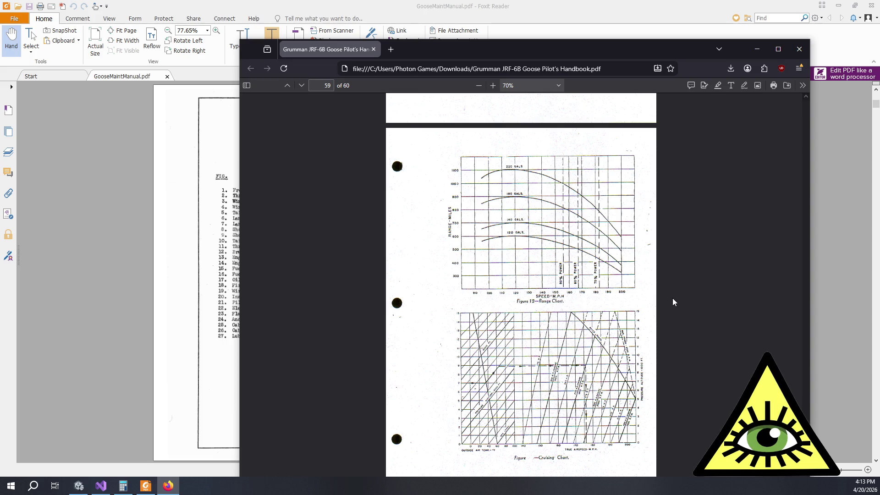
scroll(672, 298, "down", 6)
scroll(658, 304, "down", 1)
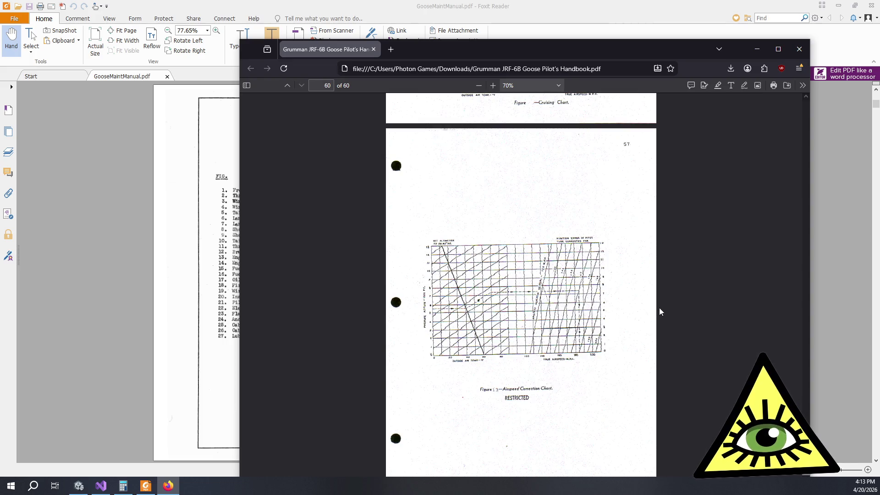
scroll(632, 299, "up", 6)
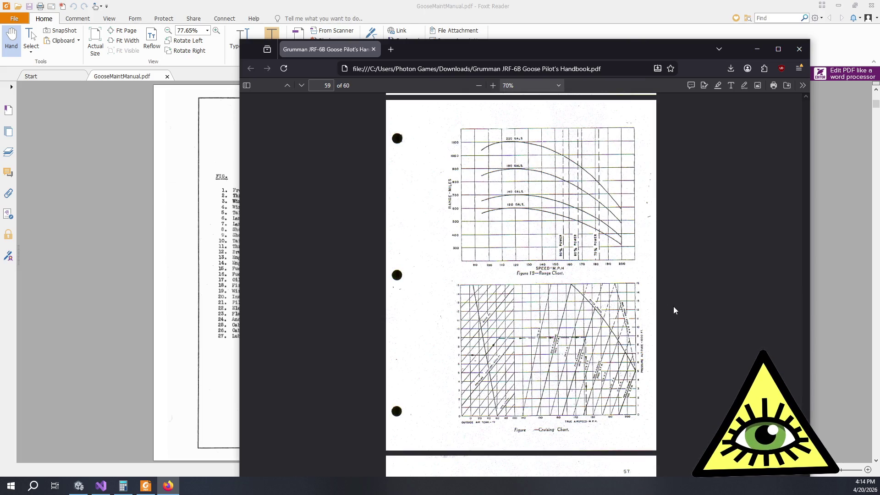
scroll(674, 307, "up", 3)
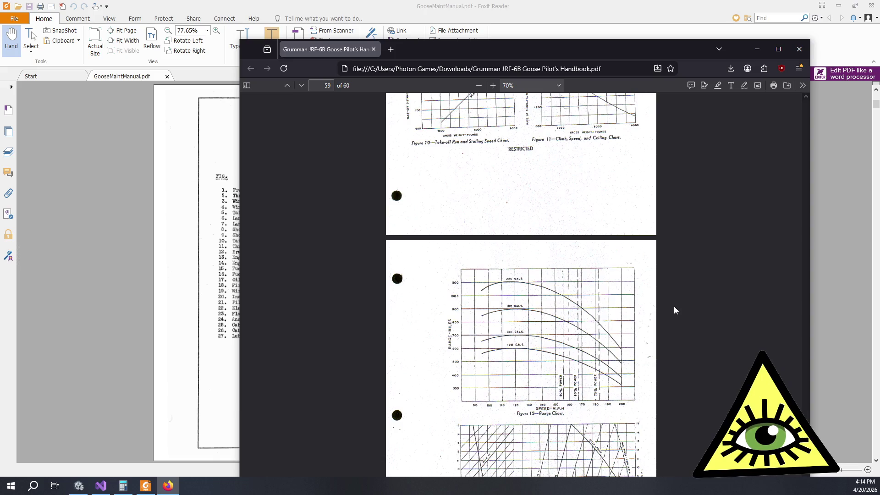
scroll(674, 306, "up", 5)
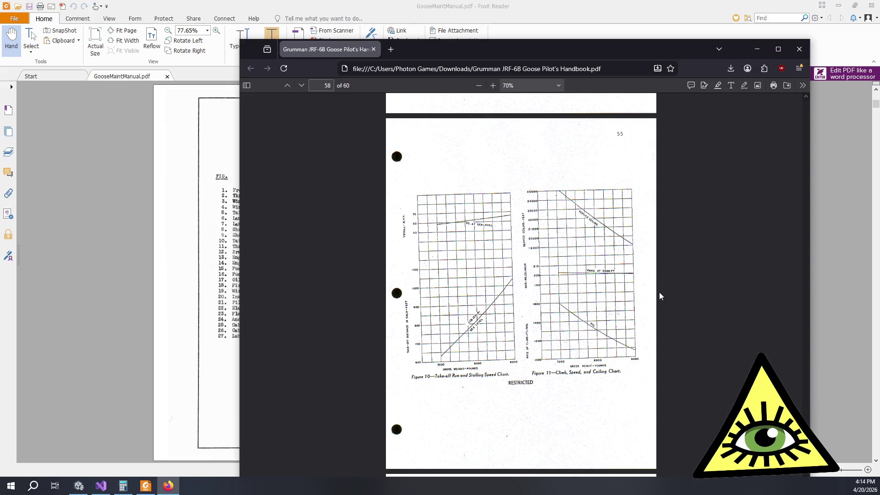
scroll(659, 296, "up", 4, "ctrl")
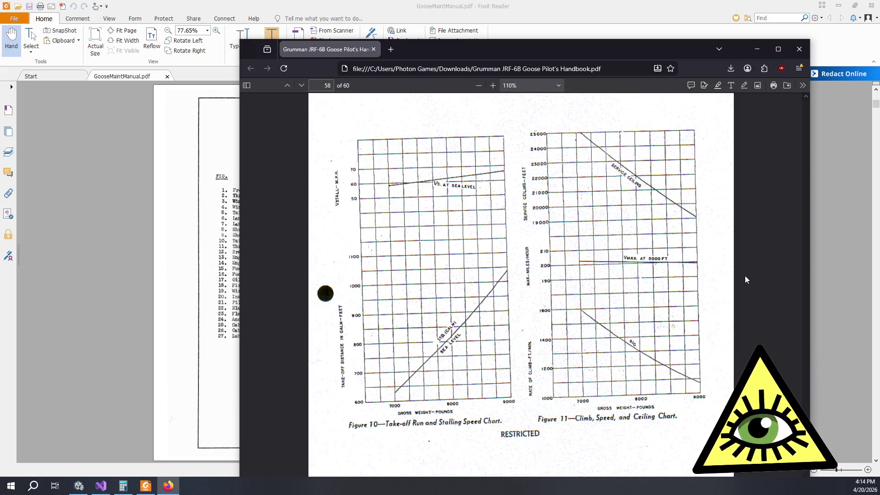
- Scroll back up to page 57's cruising-flight and landing check-off lists
scroll(572, 234, "up", 1)
scroll(573, 237, "up", 8)
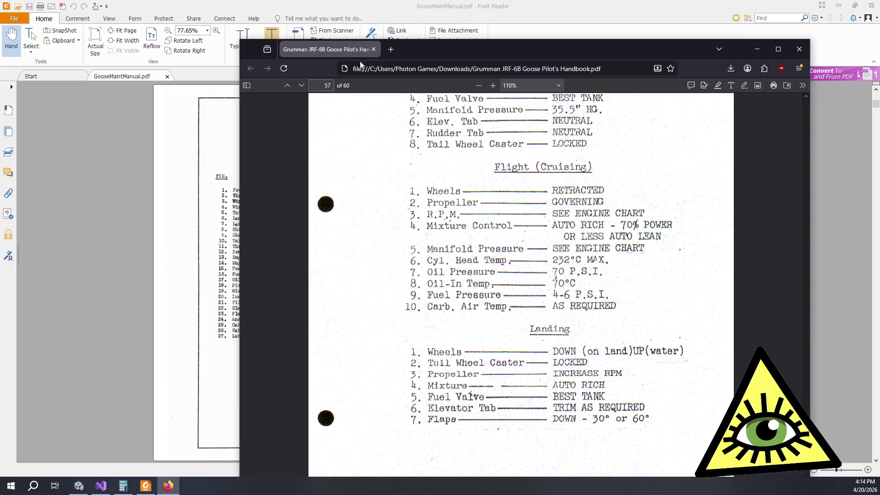
- Close the Pilot's Handbook window and the Foxit maintenance manual, bringing Unity to the front
left_click(373, 49)
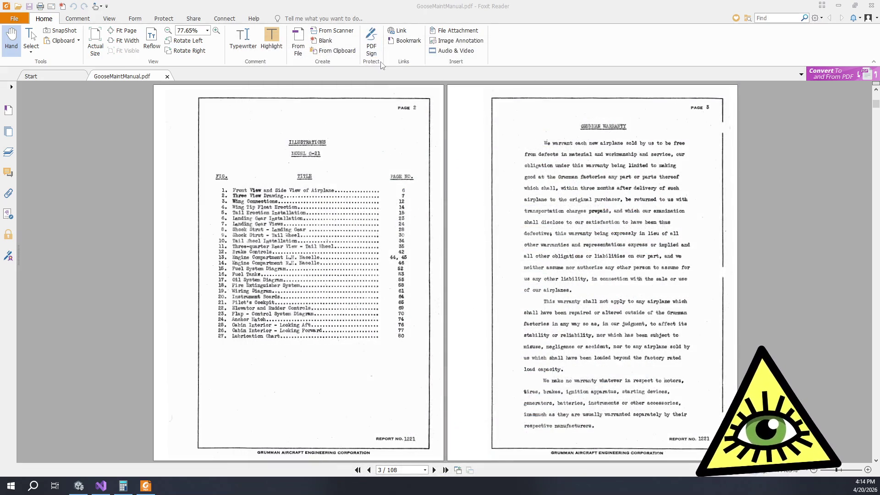
left_click(870, 9)
left_click(870, 6)
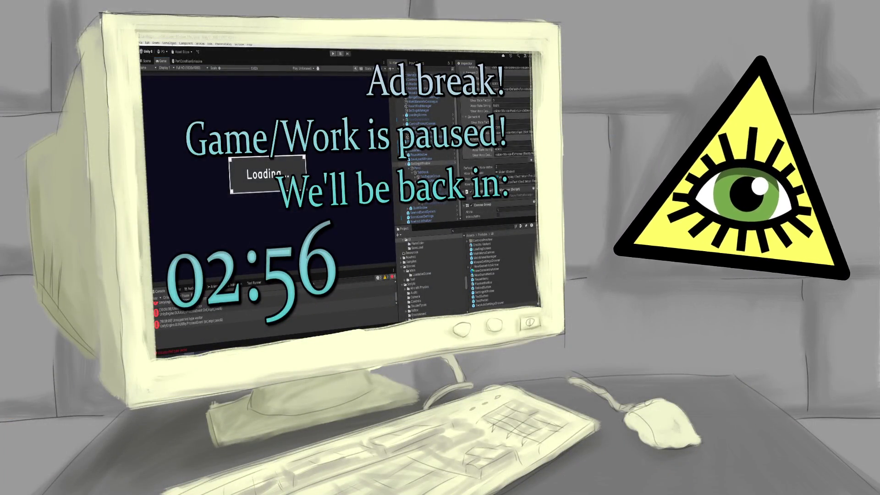
- Clear the old logged errors from the Unity Console
left_click(156, 297)
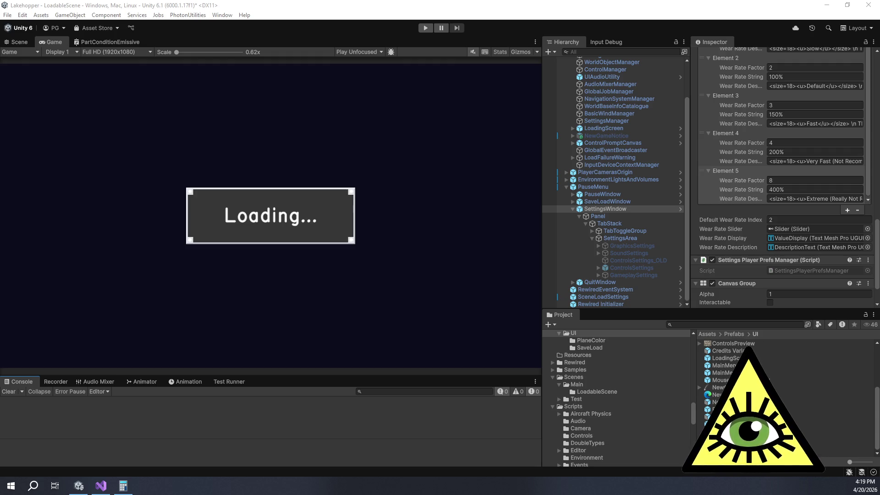
scroll(619, 199, "up", 2)
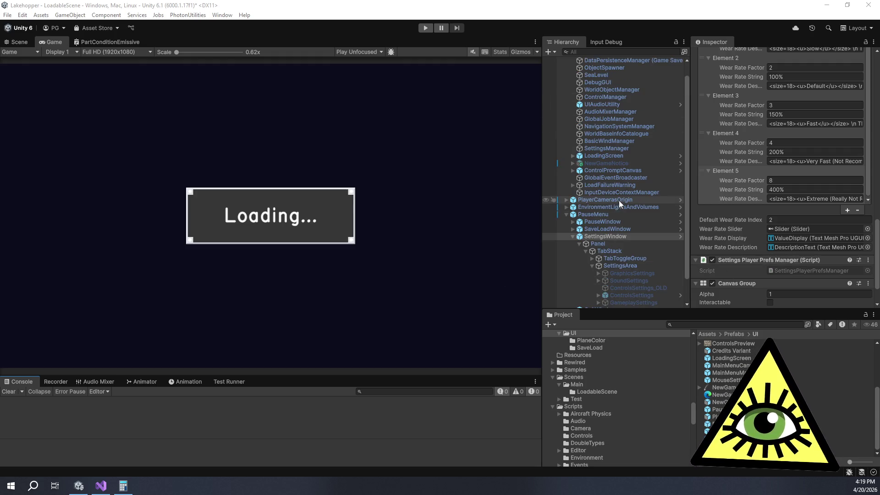
scroll(619, 200, "up", 1)
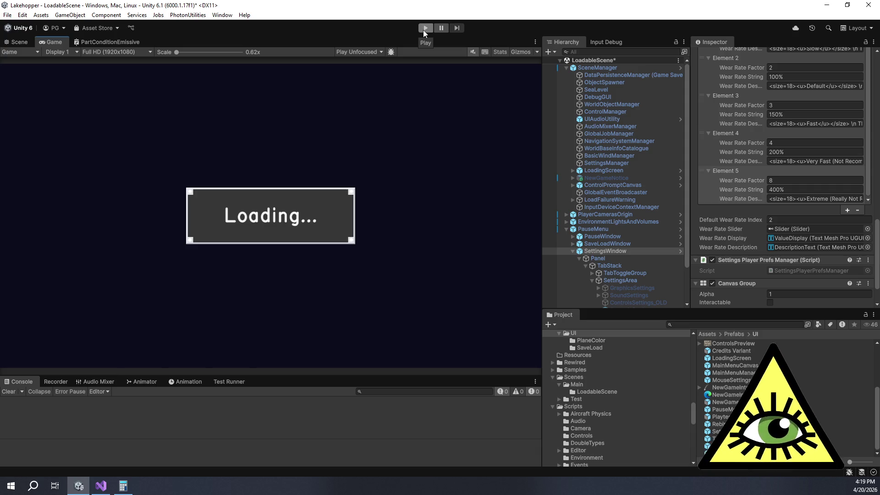
left_click(424, 30)
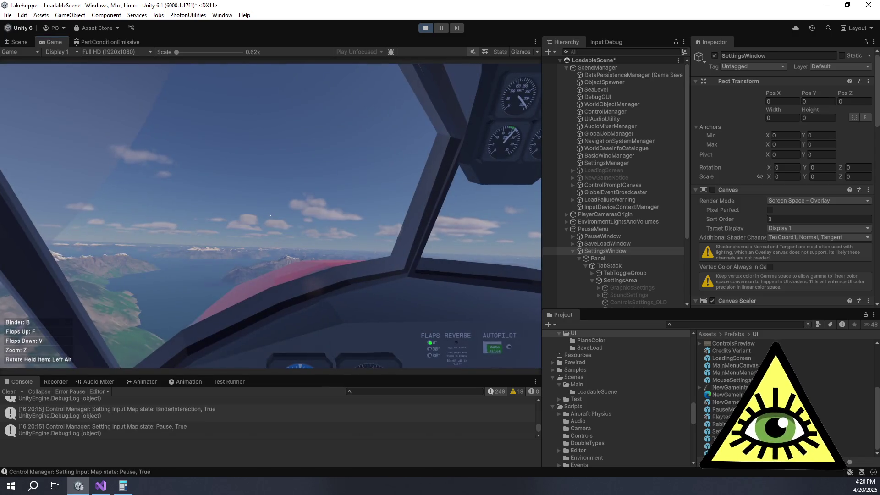
- Pause the running game with Escape and choose Settings from the PAUSED menu
key("Escape")
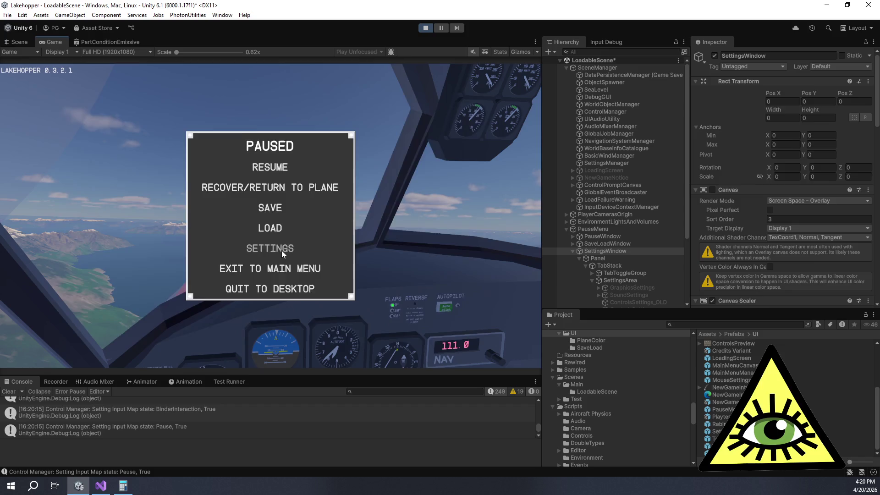
left_click(281, 250)
- Show the settings window's Gameplay tab, with the Wear Rate slider at 1X
left_click(165, 104)
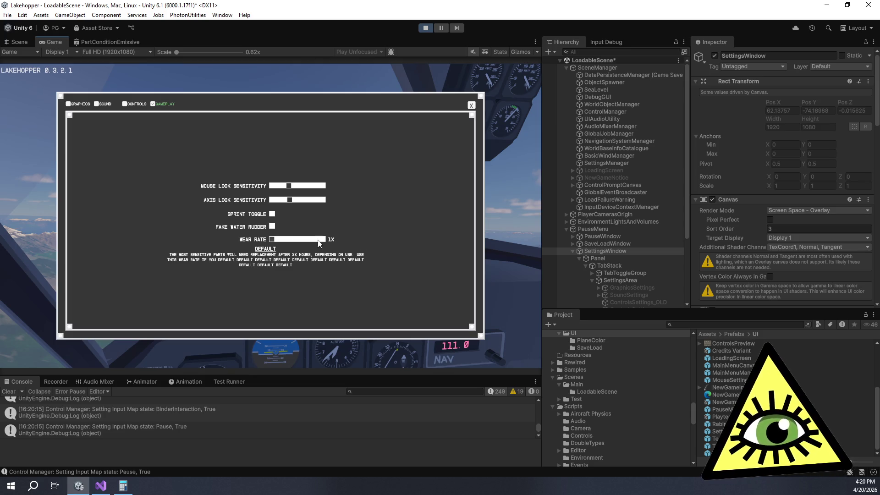
scroll(728, 208, "down", 10)
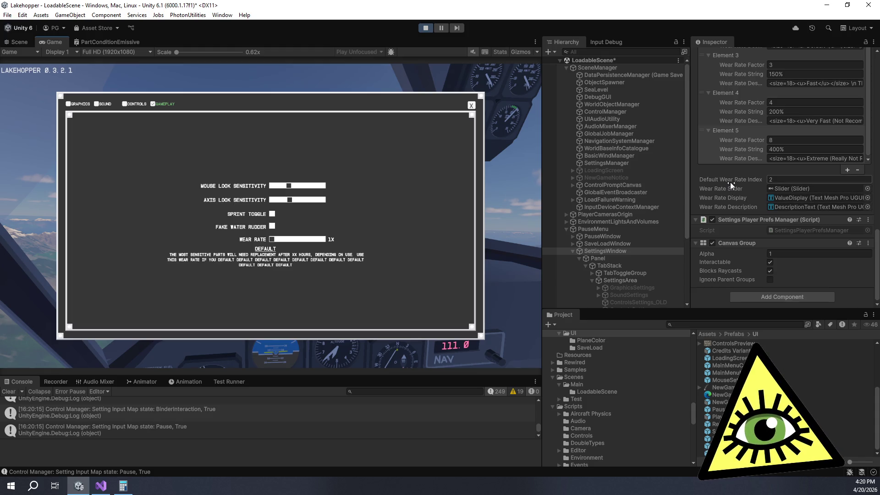
- After reviewing the Inspector's Wear Rates, move the in-game Wear Rate slider to 100% and check its description
scroll(730, 183, "up", 5)
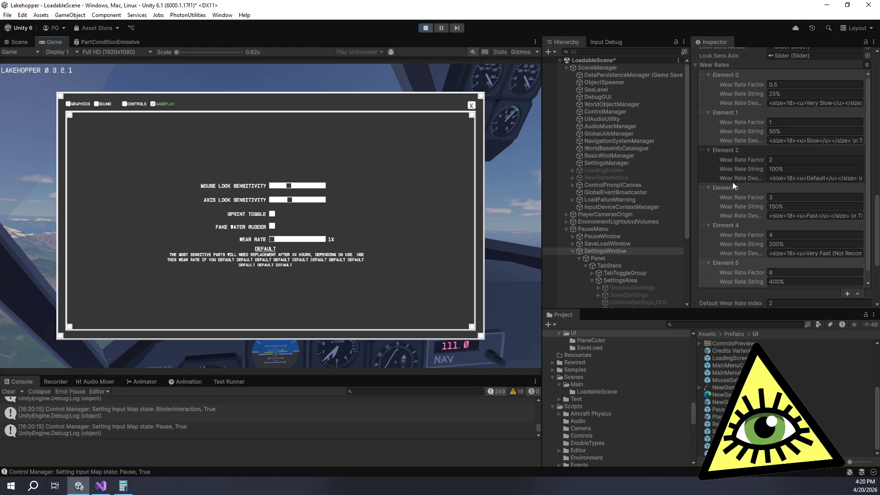
scroll(732, 182, "up", 2)
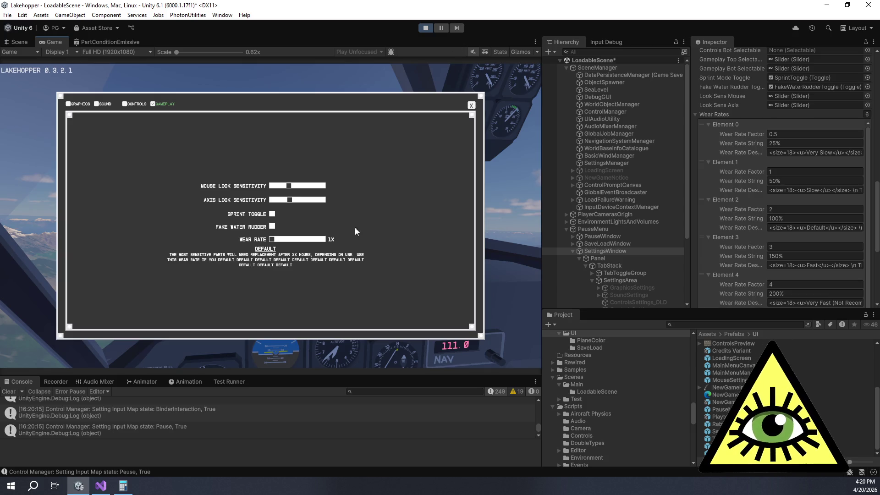
left_click_drag(272, 239, 324, 240)
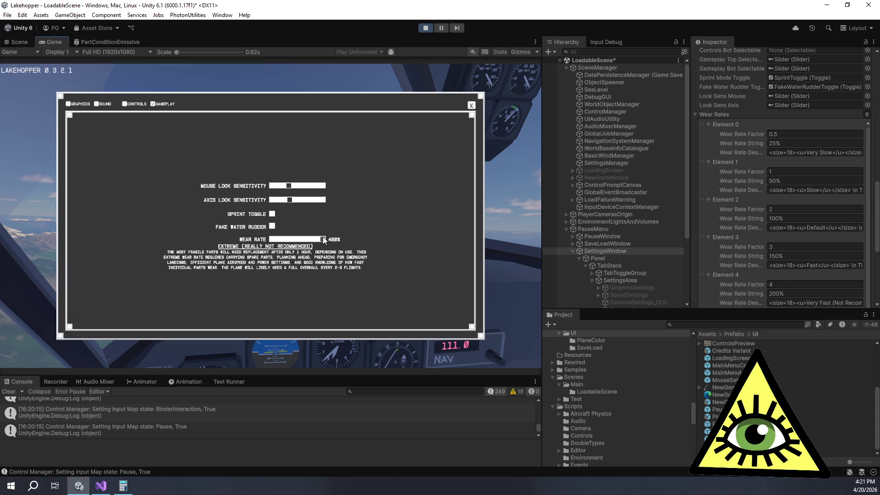
- Test Wear Rate at 100% Default and 150% Fast, enlarge the Game view, then raise it from 25%
mouse_move(324, 240)
left_mouse_down()
mouse_move(274, 239)
mouse_move(326, 240)
left_mouse_up()
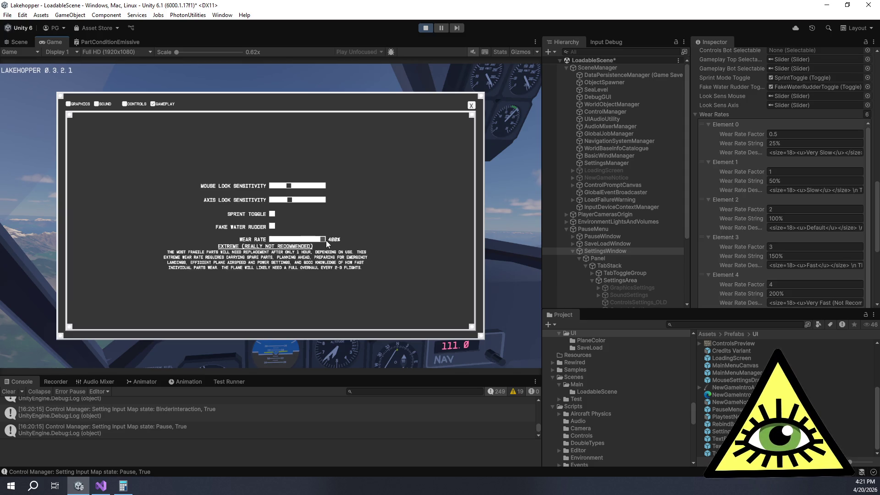
left_click_drag(323, 242, 272, 241)
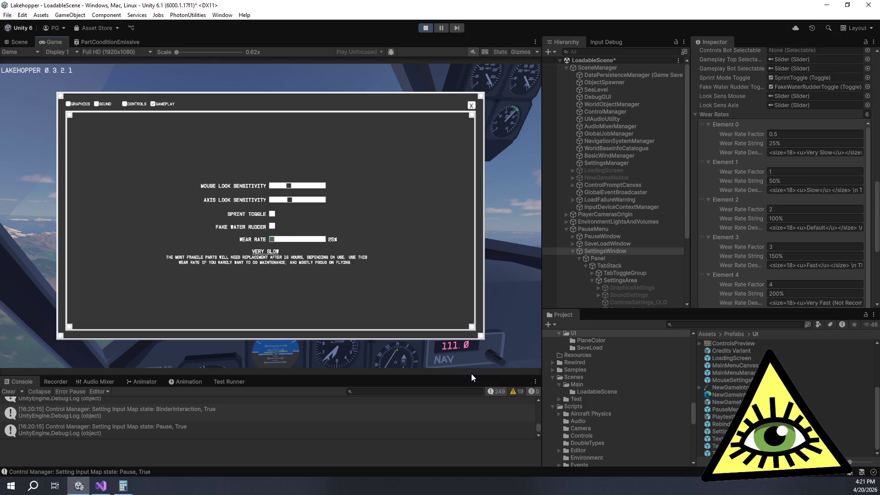
left_click_drag(471, 375, 486, 425)
left_click_drag(540, 337, 665, 337)
left_click_drag(332, 269, 364, 275)
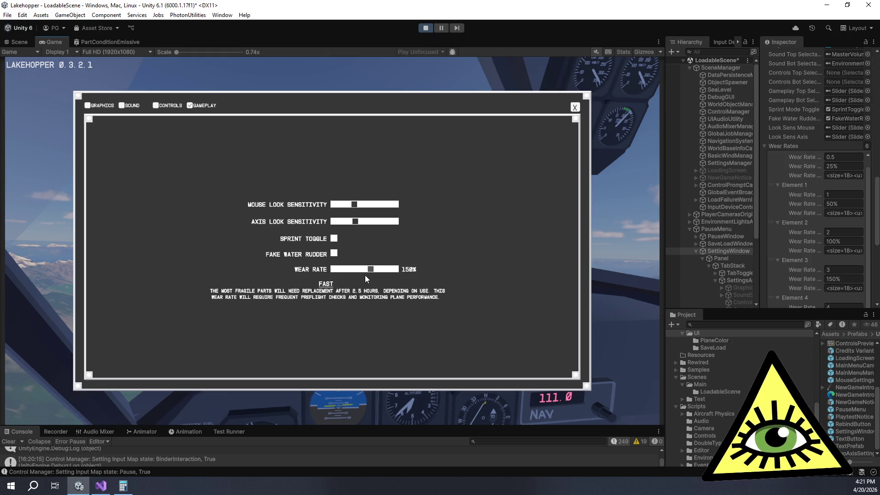
- Sweep Wear Rate through 200% Very Fast, 400% Extreme, back to 200% and 100%, then up from 50%
left_click_drag(372, 275, 376, 276)
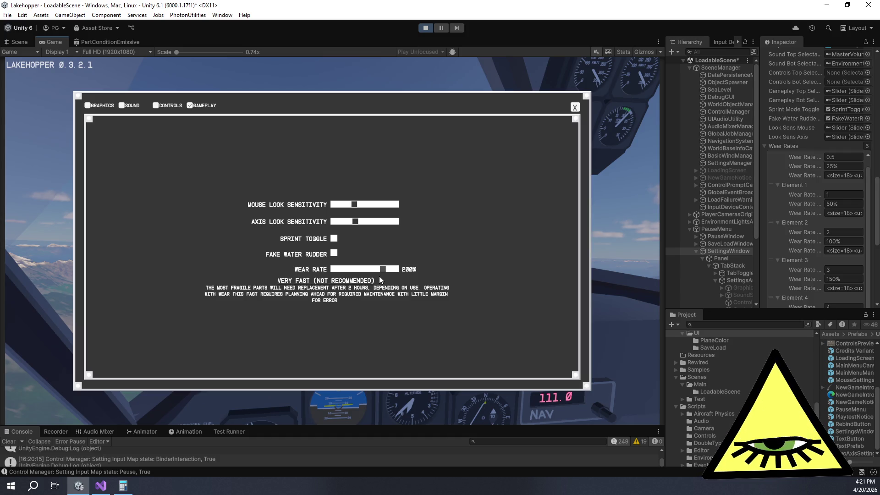
left_click_drag(382, 276, 391, 277)
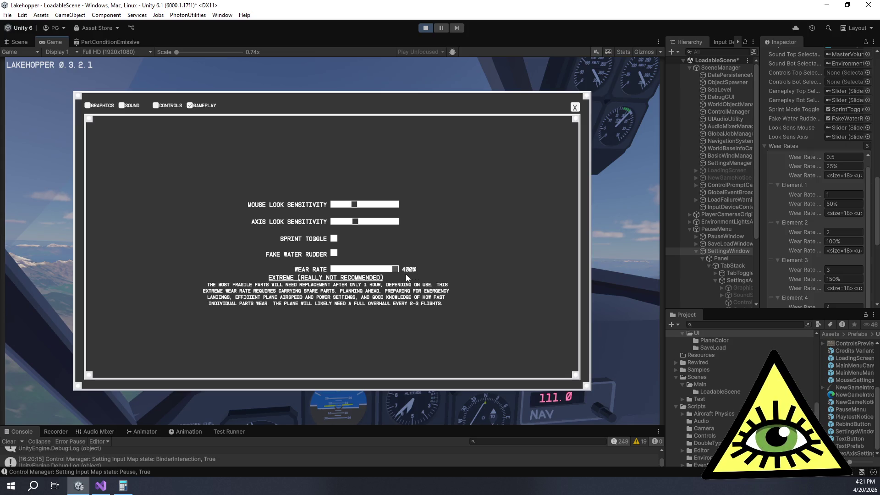
mouse_move(399, 277)
left_mouse_down()
mouse_move(361, 279)
mouse_move(380, 276)
mouse_move(370, 279)
left_mouse_up()
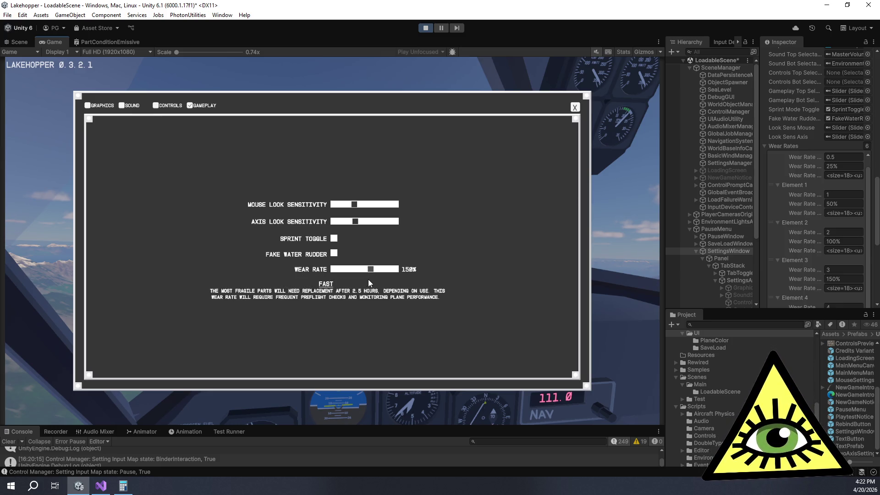
mouse_move(365, 279)
left_mouse_down()
mouse_move(357, 280)
mouse_move(393, 281)
mouse_move(338, 280)
left_mouse_up()
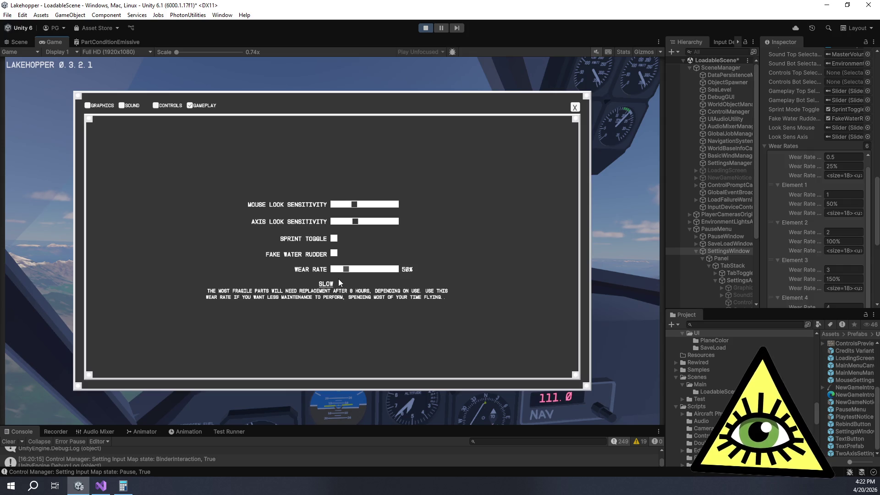
mouse_move(342, 280)
left_mouse_down()
mouse_move(384, 282)
mouse_move(354, 287)
mouse_move(371, 287)
mouse_move(397, 269)
mouse_move(373, 271)
left_mouse_up()
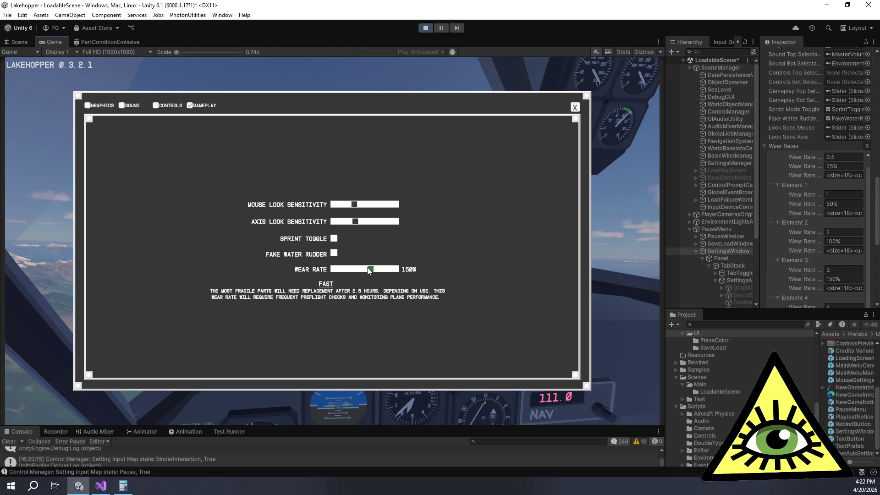
- Move the Wear Rate slider from 150% back to 100% Default, showing the 4-hour replacement description
mouse_move(370, 268)
left_mouse_down()
mouse_move(337, 274)
mouse_move(393, 275)
mouse_move(359, 276)
left_mouse_up()
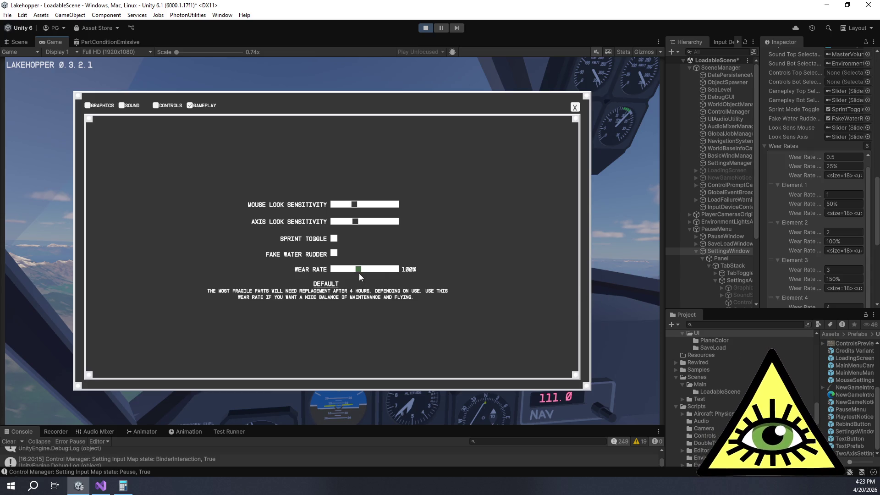
- In the PartConditionEmissive shader graph, nudge the Branch node and move the Sample Texture 2D node up-right
left_click(111, 43)
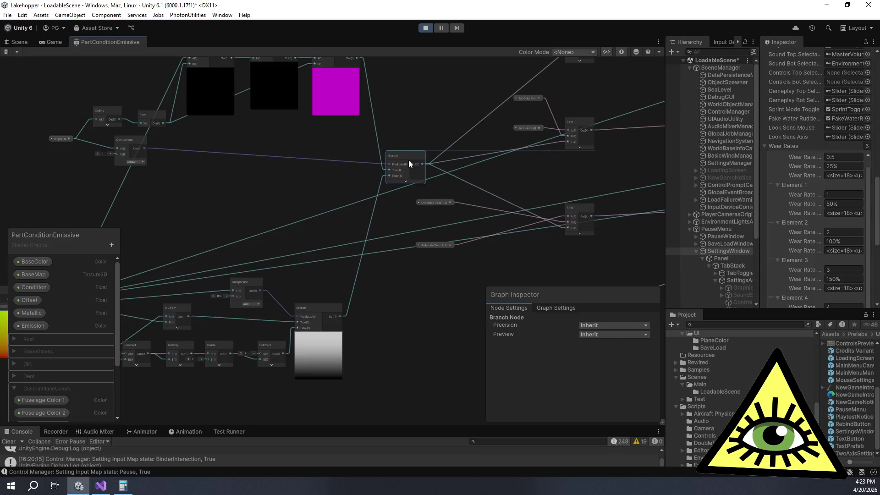
left_click_drag(408, 160, 406, 152)
left_click_drag(402, 219, 327, 190)
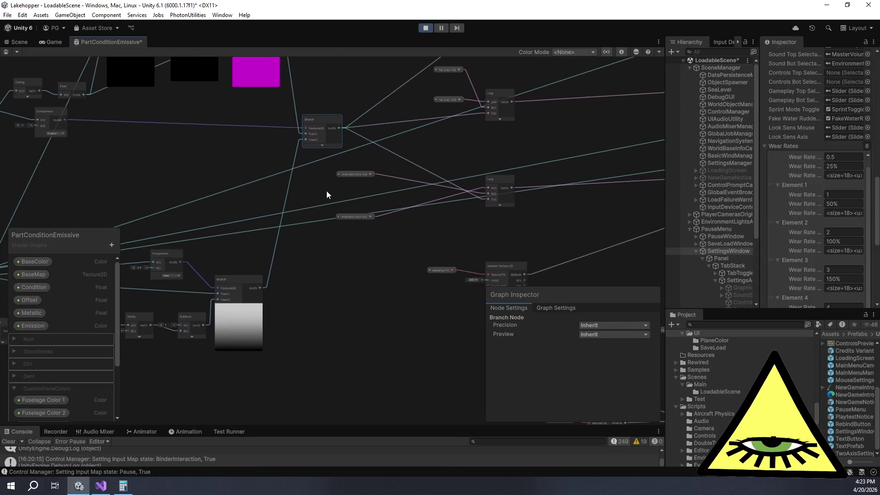
scroll(408, 235, "down", 2)
left_click_drag(408, 235, 323, 202)
scroll(372, 211, "up", 3)
scroll(372, 211, "up", 1)
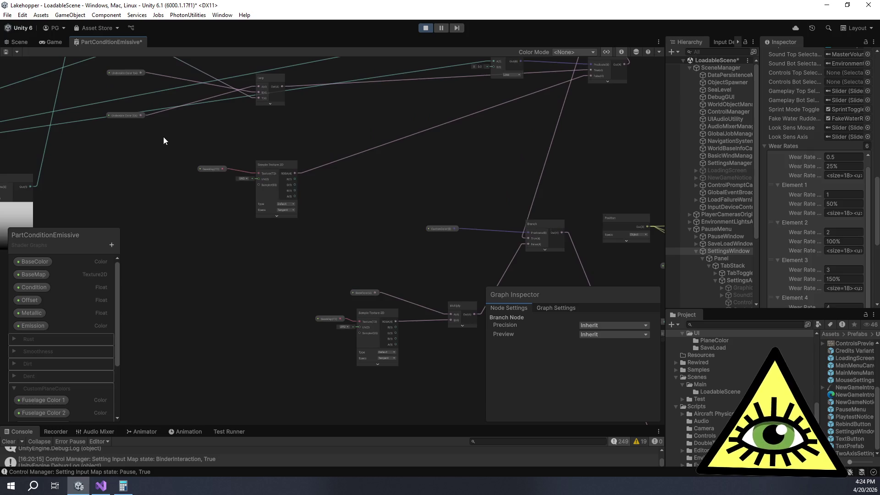
left_click_drag(163, 137, 330, 226)
left_click_drag(281, 165, 329, 130)
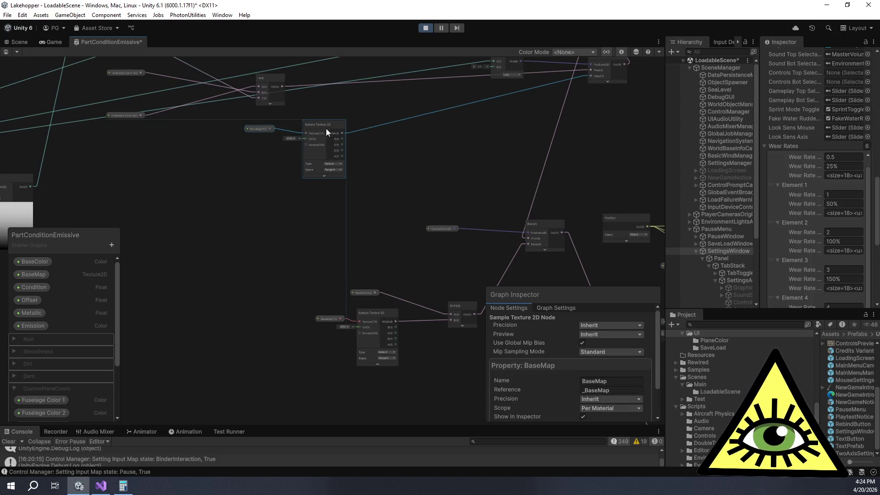
left_click(450, 176)
- Zoom and pan out to see the whole PartConditionEmissive node network
scroll(157, 197, "down", 3)
left_click_drag(260, 225, 537, 101)
scroll(509, 176, "down", 3)
mouse_move(509, 176)
left_mouse_down()
mouse_move(357, 290)
mouse_move(413, 260)
mouse_move(398, 255)
left_mouse_up()
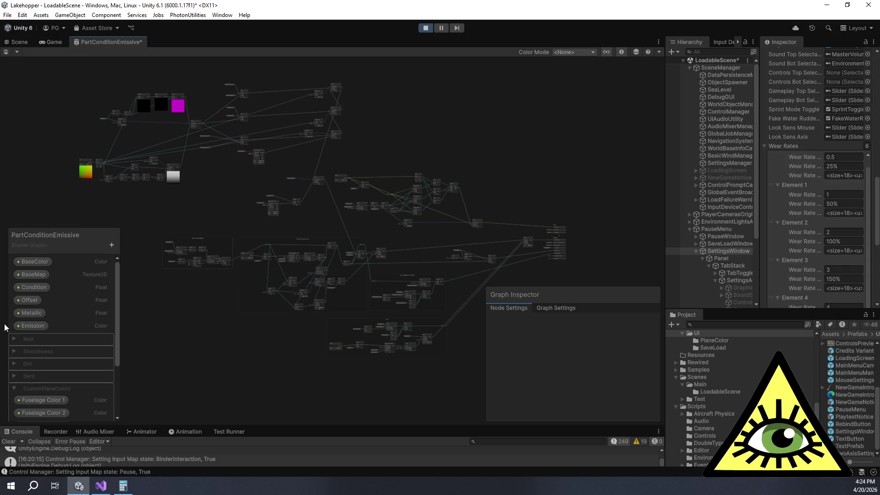
- Pan through the shader graph to inspect the Rust Appearance and Threshold groups
scroll(83, 317, "down", 2)
scroll(206, 316, "up", 3)
scroll(206, 316, "up", 1)
left_click_drag(263, 323, 277, 312)
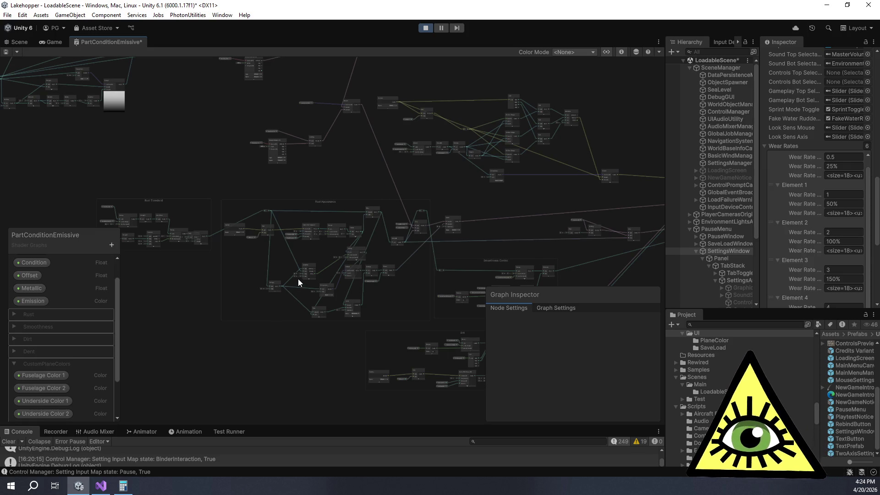
scroll(340, 284, "up", 6)
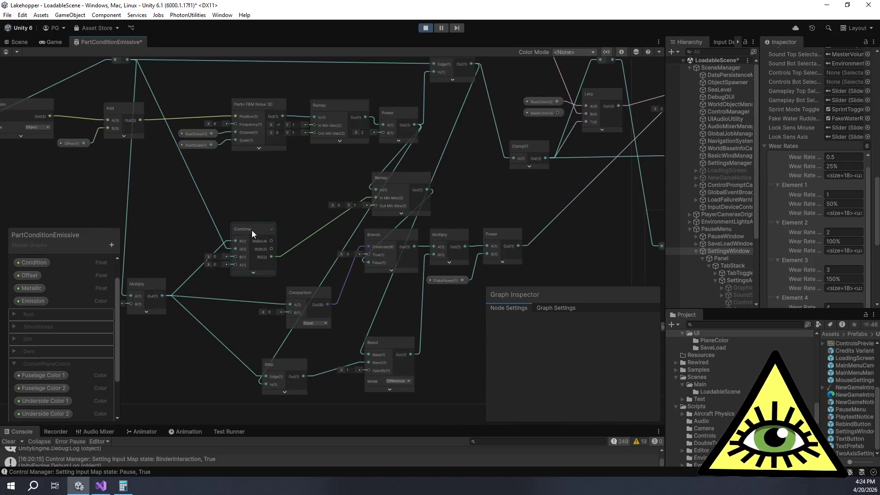
mouse_move(199, 199)
left_mouse_down()
mouse_move(449, 247)
mouse_move(249, 240)
left_mouse_up()
scroll(220, 220, "down", 3)
left_click_drag(200, 203, 244, 188)
scroll(245, 188, "down", 2)
- Look over the Smoothness Control and Dirt groups, then return to the game's Gameplay settings
left_click_drag(397, 202, 279, 163)
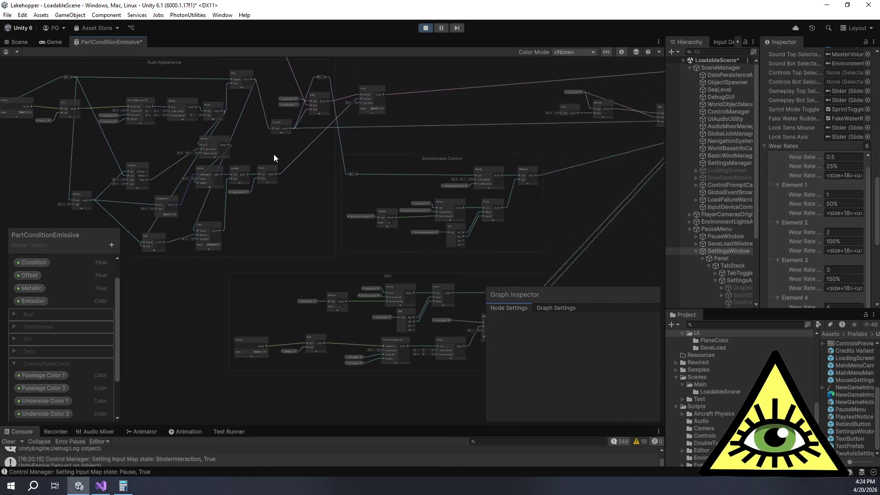
scroll(279, 163, "up", 1)
left_click_drag(392, 115, 177, 217)
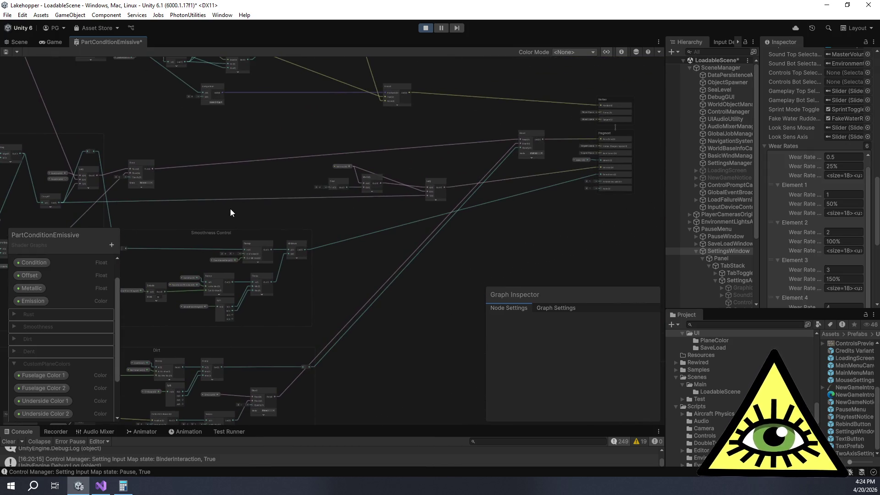
left_click_drag(425, 140, 324, 185)
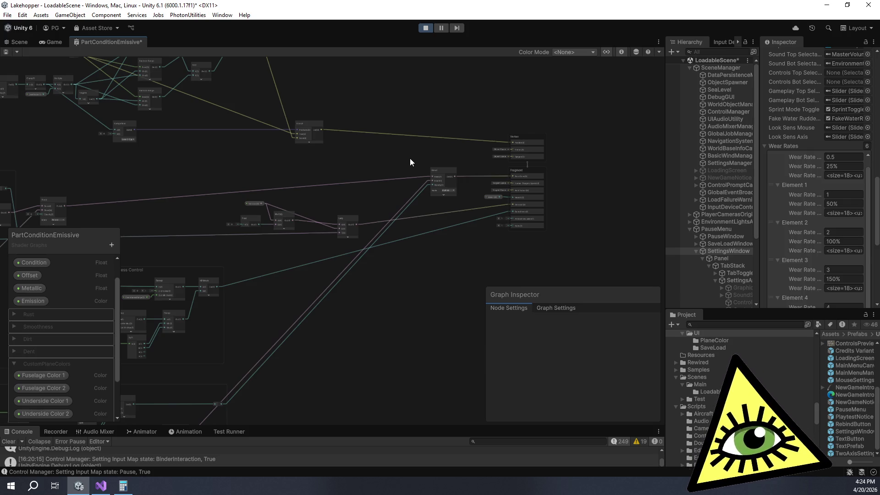
mouse_move(210, 89)
left_mouse_down()
mouse_move(293, 130)
mouse_move(362, 182)
mouse_move(469, 204)
mouse_move(399, 156)
mouse_move(379, 117)
mouse_move(544, 122)
mouse_move(504, 111)
left_mouse_up()
mouse_move(441, 172)
left_mouse_down()
mouse_move(461, 249)
mouse_move(484, 250)
left_mouse_up()
left_click_drag(220, 139, 153, 105)
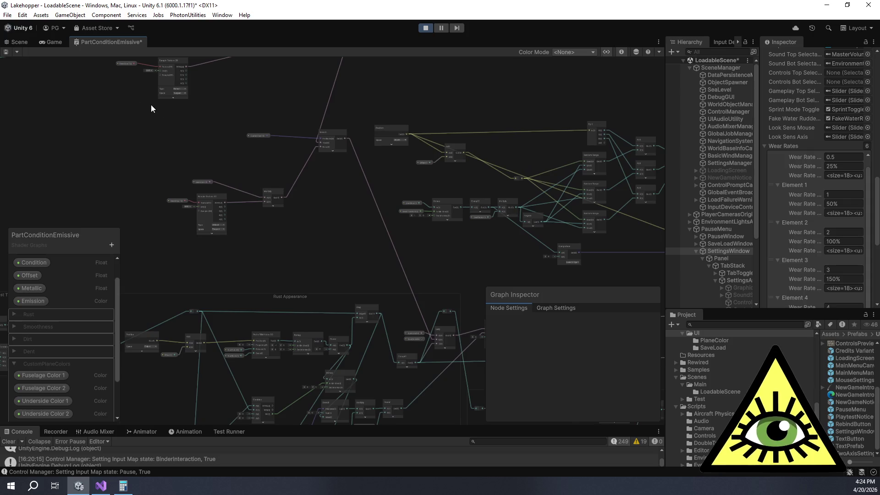
left_click(51, 43)
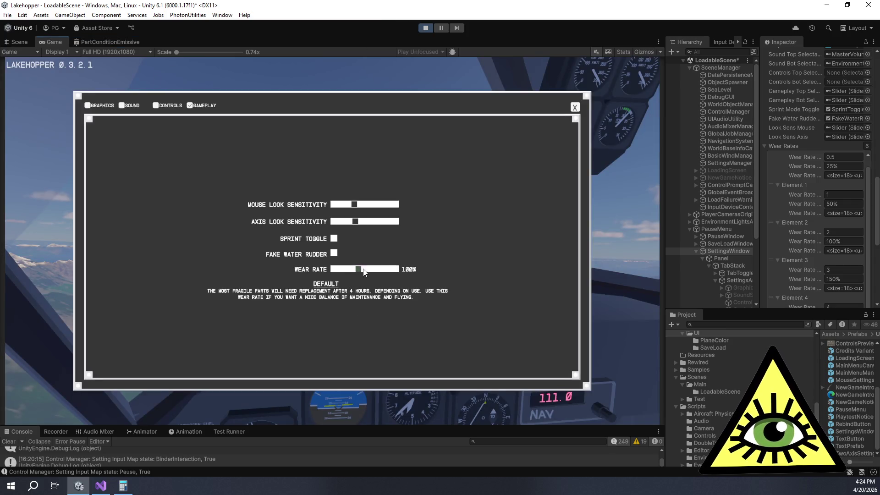
- Raise Wear Rate to 400% Extreme (Really Not Recommended), then stop Play mode
mouse_move(363, 271)
left_mouse_down()
mouse_move(397, 269)
mouse_move(361, 267)
mouse_move(398, 266)
mouse_move(373, 265)
left_mouse_up()
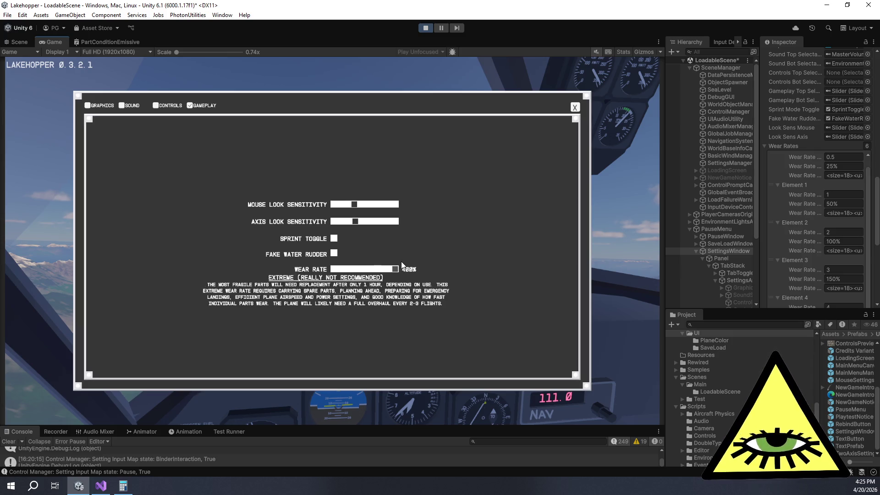
left_click(426, 28)
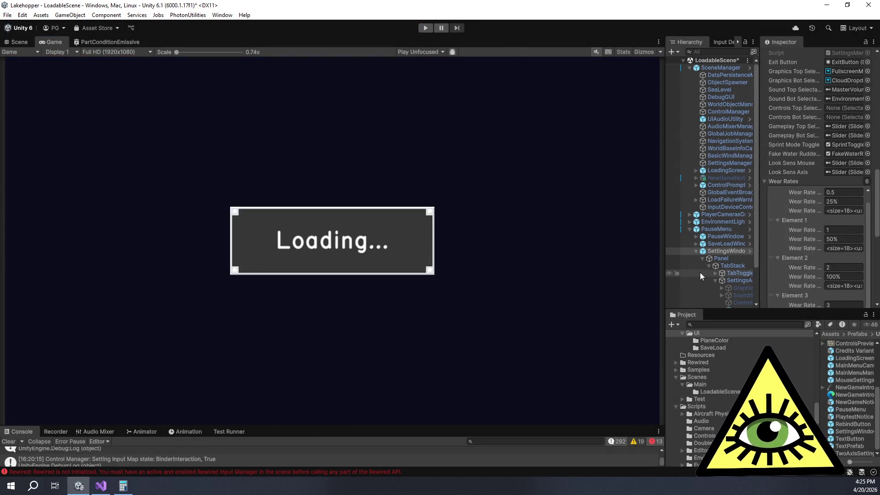
- Shrink the Game view to give the Hierarchy and Inspector panels more room
left_click_drag(663, 271, 565, 274)
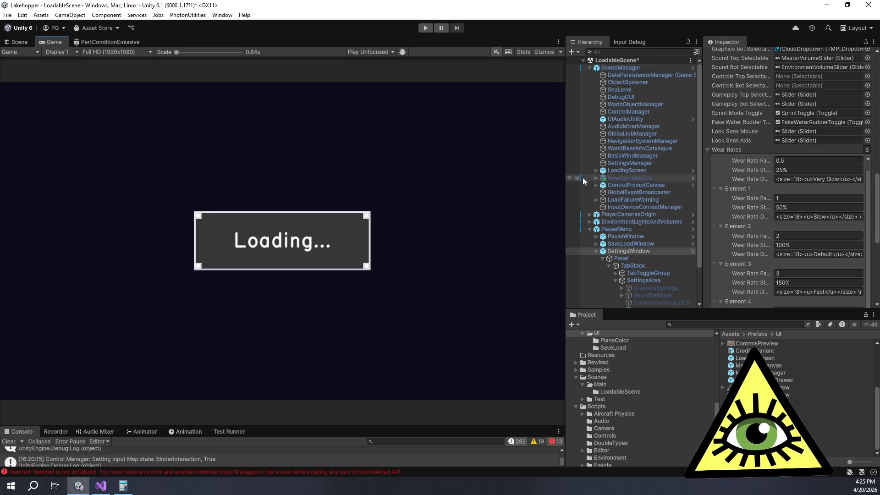
left_click_drag(564, 175, 504, 174)
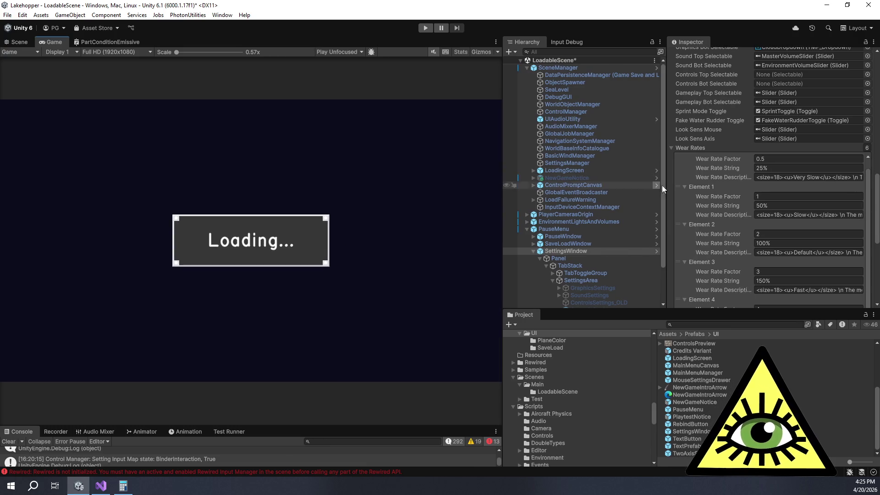
left_click_drag(659, 188, 674, 188)
- Review SettingsWindow's Wear Rates entries from 25% to 400%, then enter Play mode
scroll(730, 169, "down", 6)
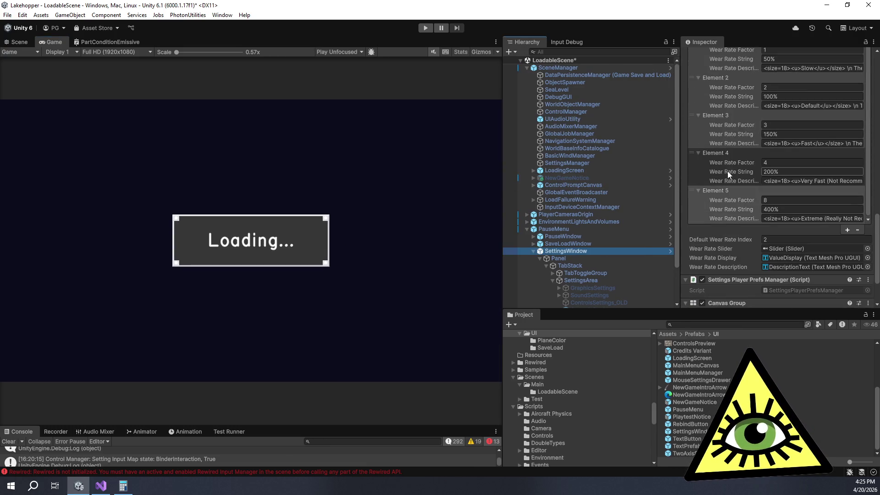
scroll(726, 172, "down", 3)
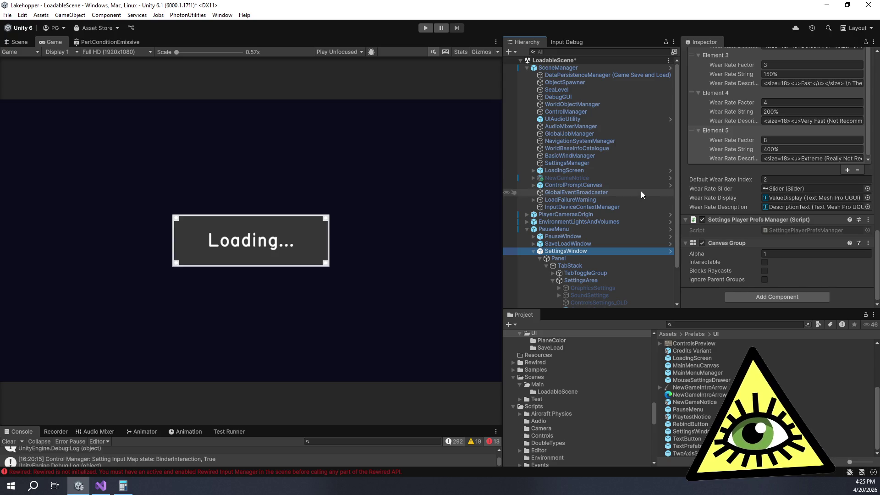
scroll(640, 191, "down", 3)
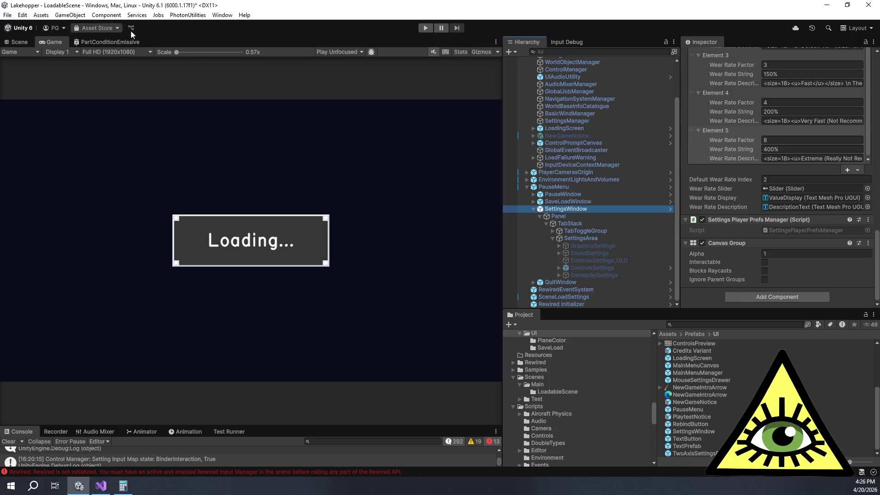
left_click(425, 28)
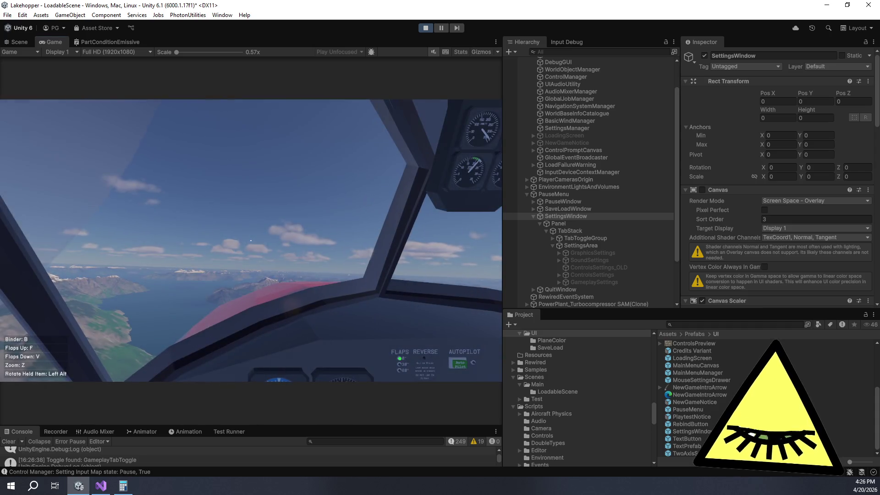
- Check the Gameplay settings still show Wear Rate at 400% Extreme, then resume the game
key("Escape")
left_click(259, 269)
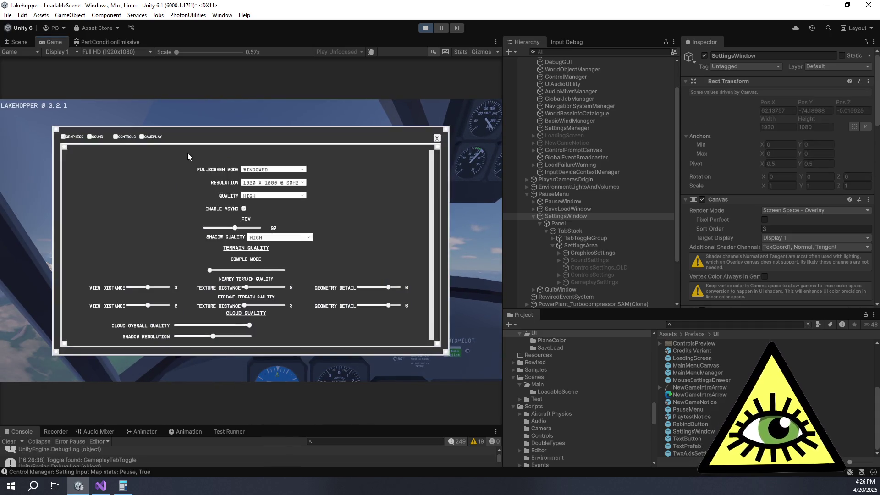
left_click(151, 137)
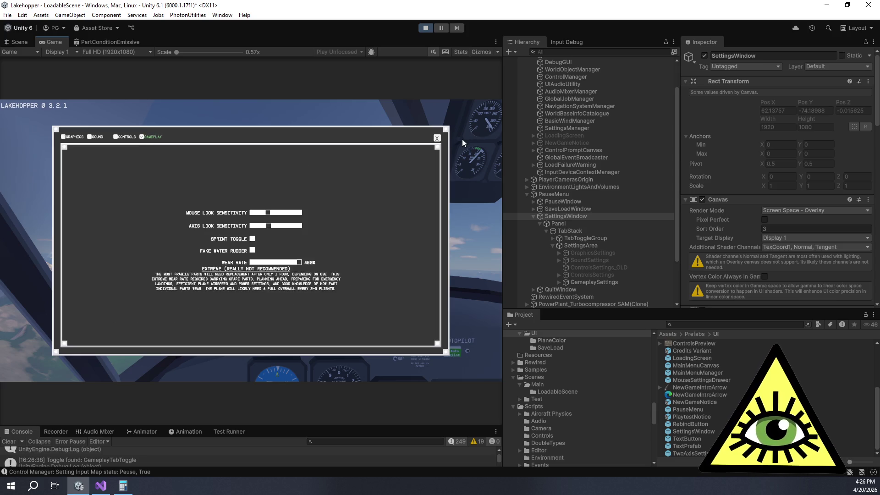
left_click(436, 138)
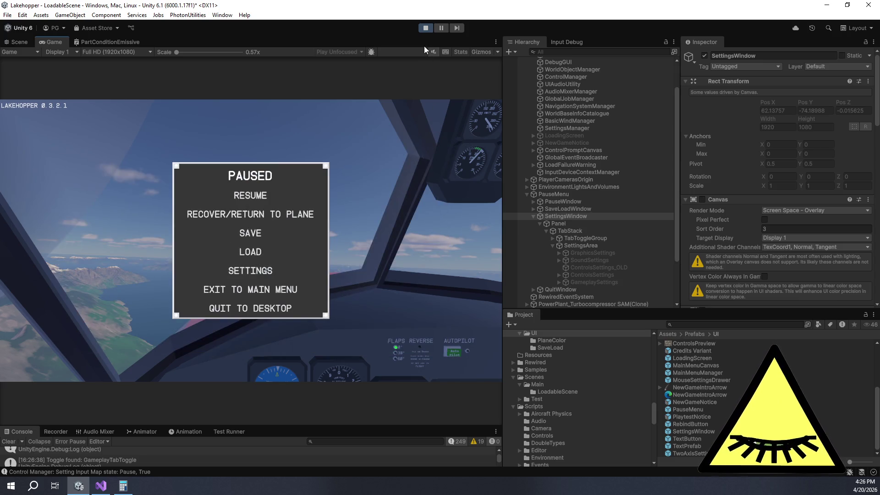
left_click(249, 196)
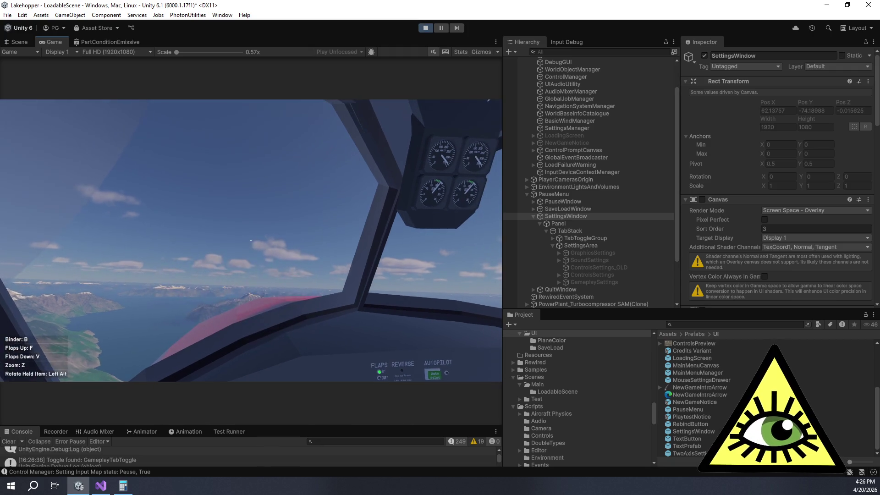
- Clear PlayerPrefs from the Debug Functions menu and exit Play mode
left_click(133, 120)
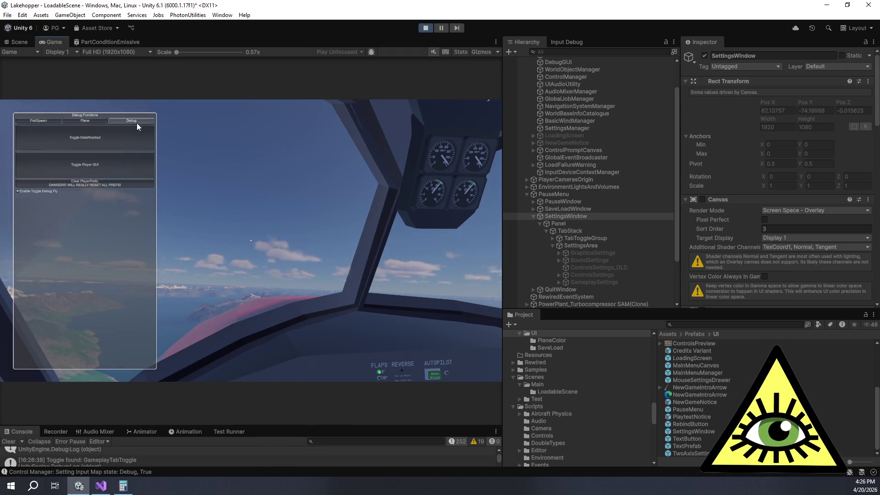
left_click(101, 182)
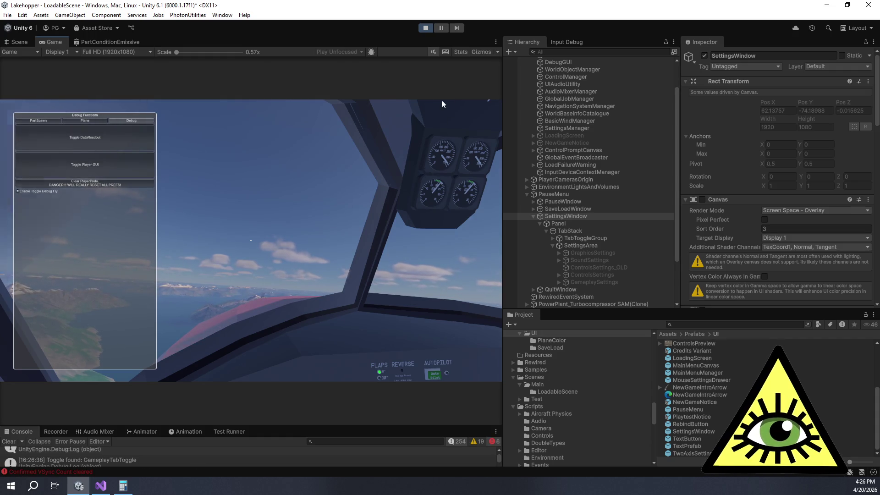
key("ctrl+p")
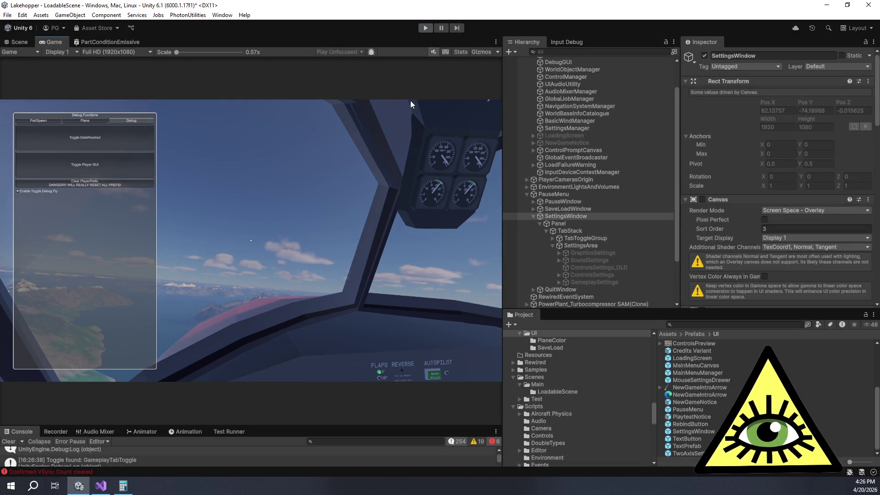
scroll(757, 231, "down", 10)
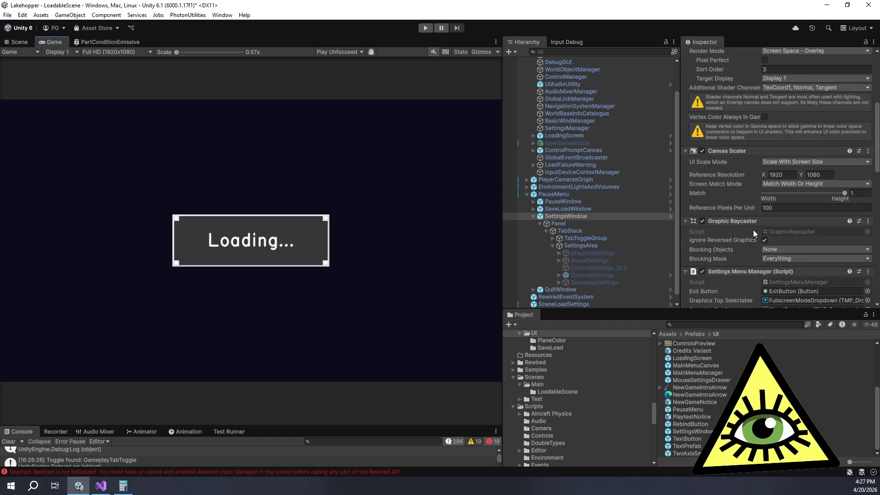
- Check Element 2's Wear Rate Factor under Wear Rates, then switch to SettingsMenuManager.cs in Visual Studio
scroll(749, 229, "down", 5)
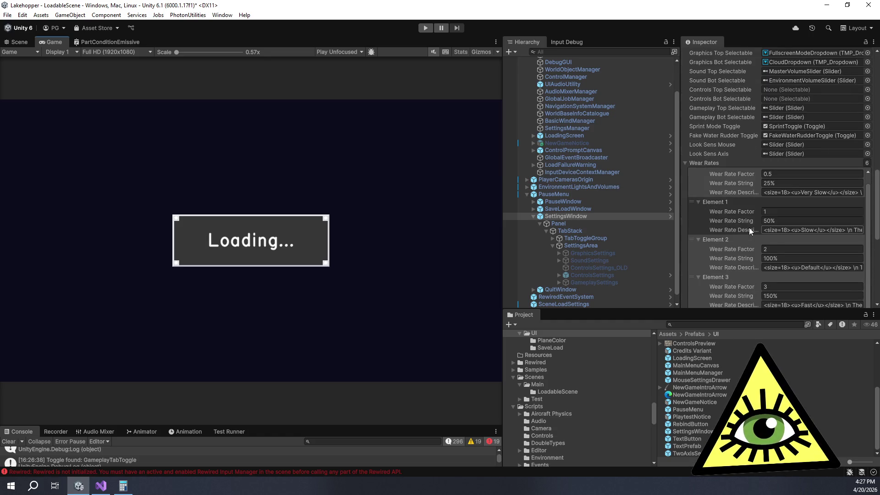
scroll(749, 227, "down", 5)
left_click(764, 199)
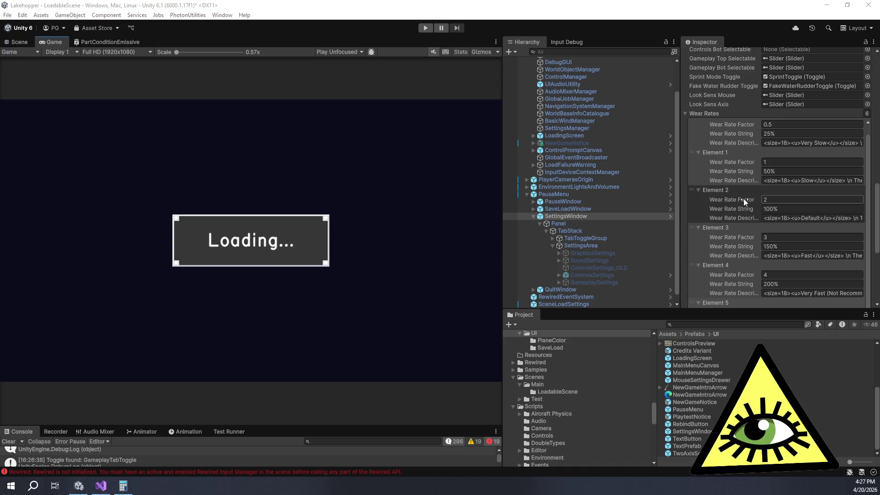
key("alt+Tab")
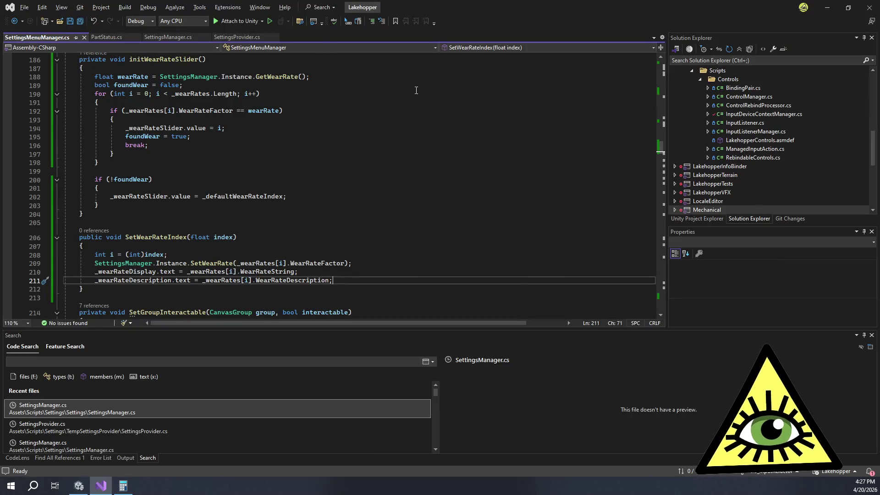
left_click(243, 206)
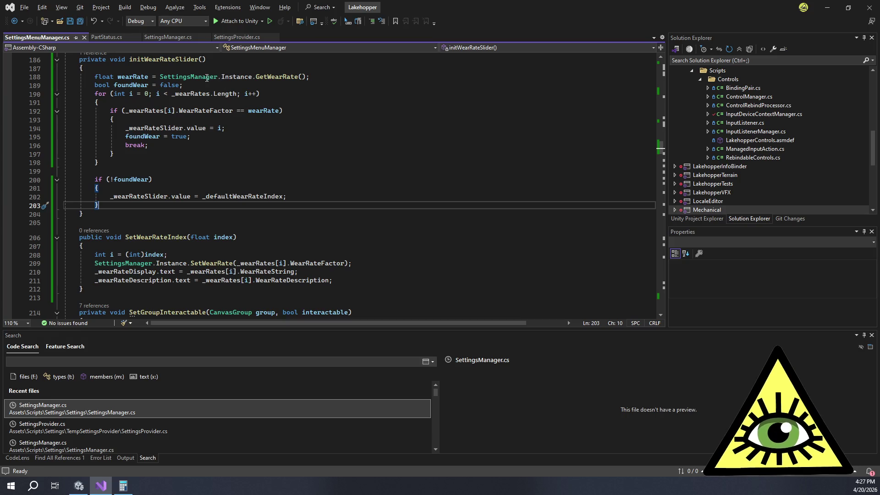
left_click_drag(160, 77, 281, 98)
left_click(281, 96)
scroll(184, 111, "up", 1)
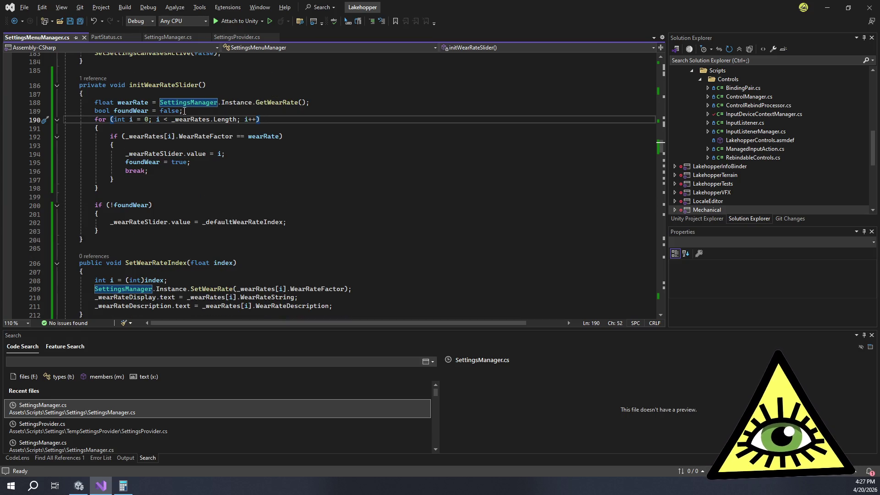
left_click(100, 79)
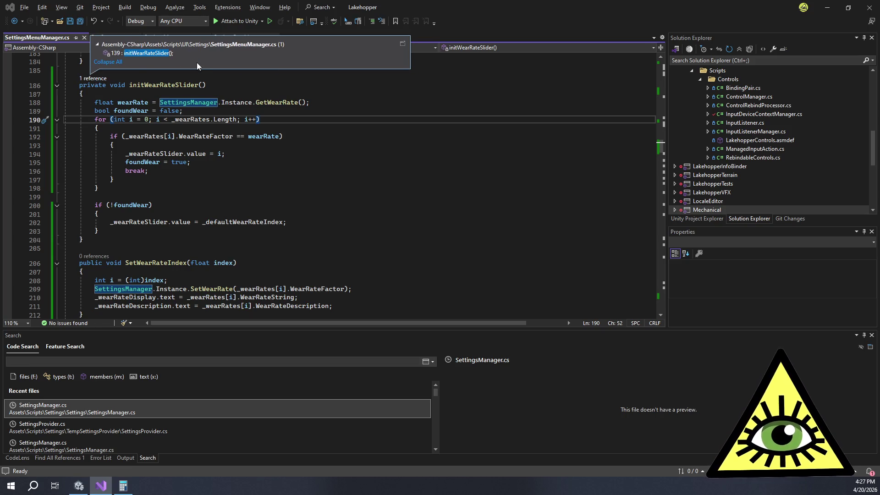
double_click(210, 54)
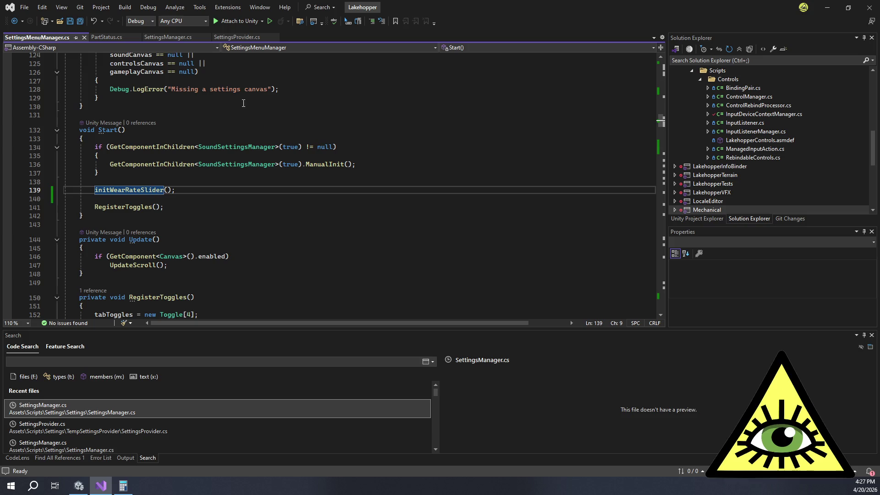
left_click(131, 192, "ctrl")
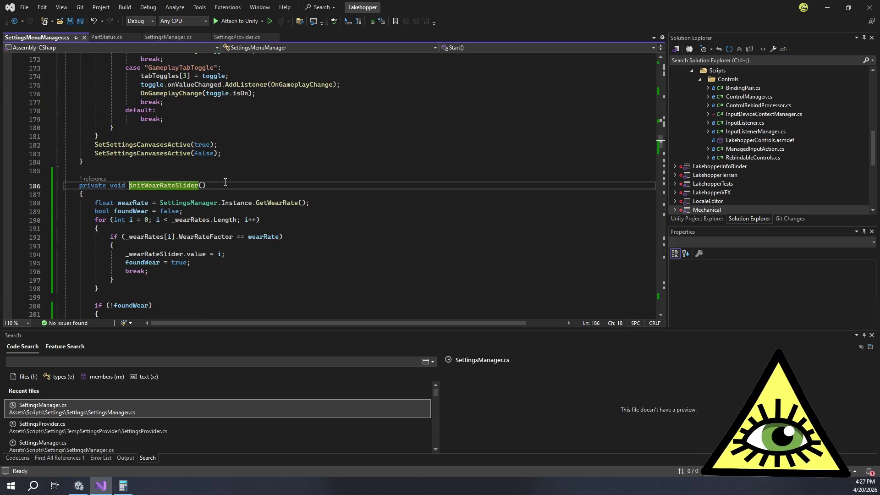
scroll(253, 188, "down", 3)
left_click(255, 185)
left_click(220, 204)
left_click(231, 214)
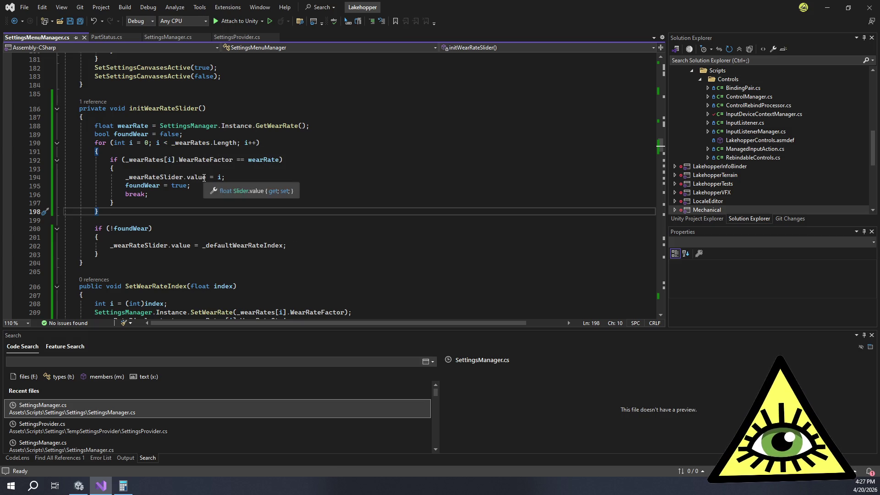
left_click(148, 193)
left_click(149, 211)
key("Down")
key("Down")
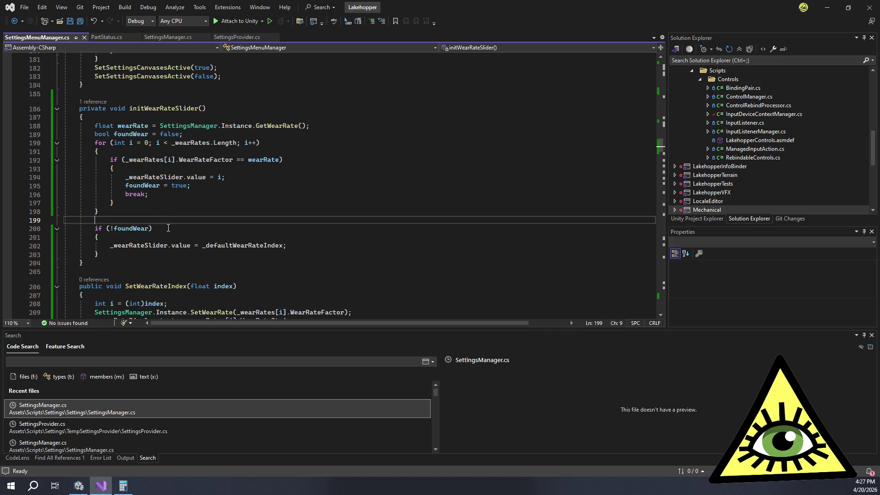
double_click(232, 245)
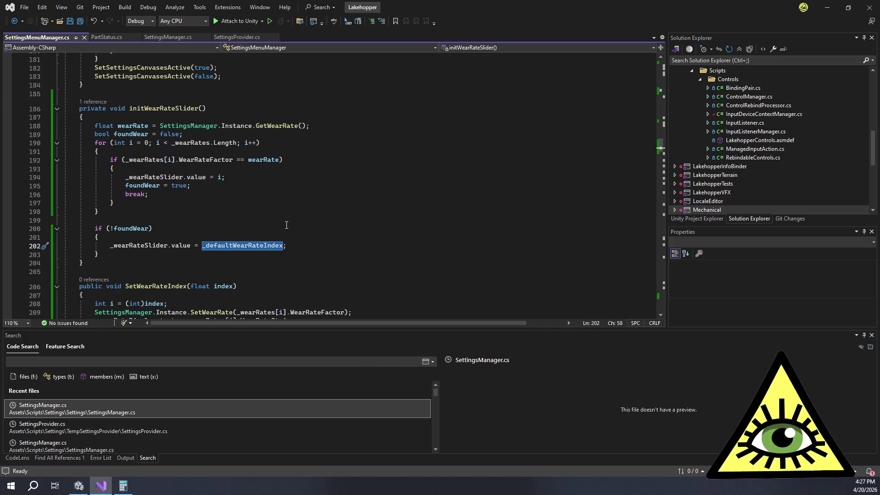
key("F12")
- Review the fallback block, the _wearRateSlider reference and SetWearRateIndex's index parameter
scroll(194, 193, "down", 17)
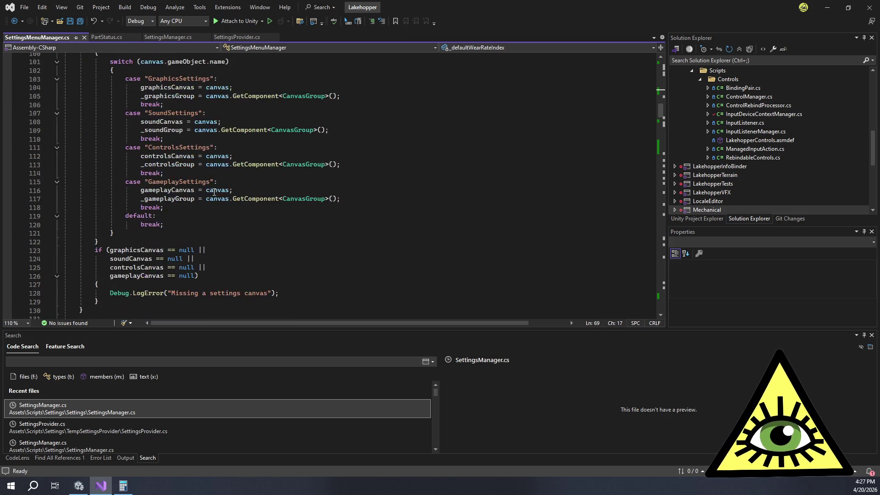
scroll(225, 193, "up", 5)
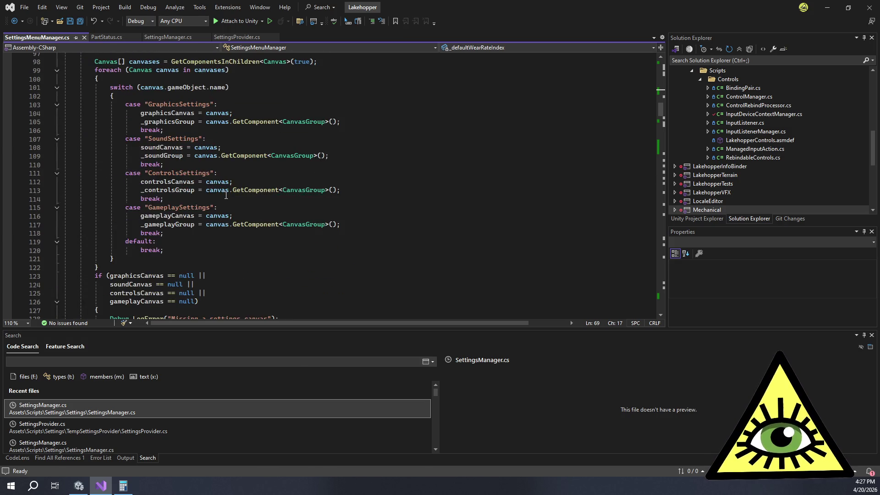
scroll(227, 197, "down", 20)
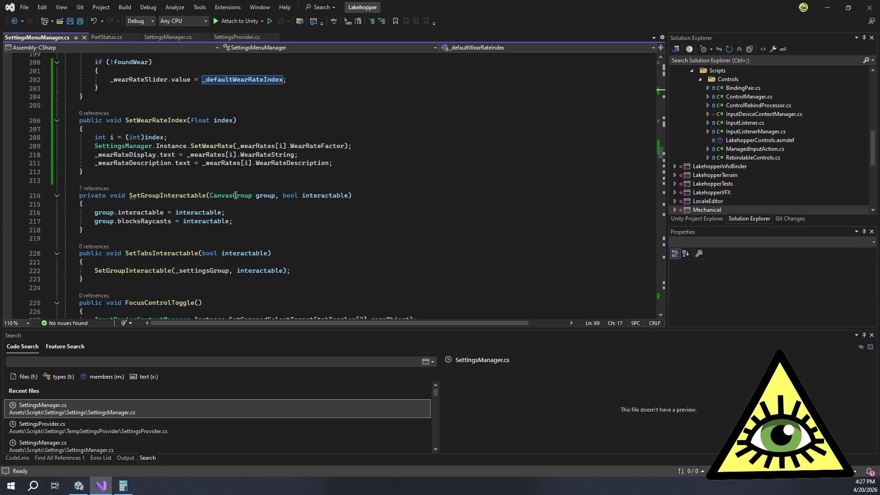
scroll(231, 203, "up", 3)
left_click(221, 168)
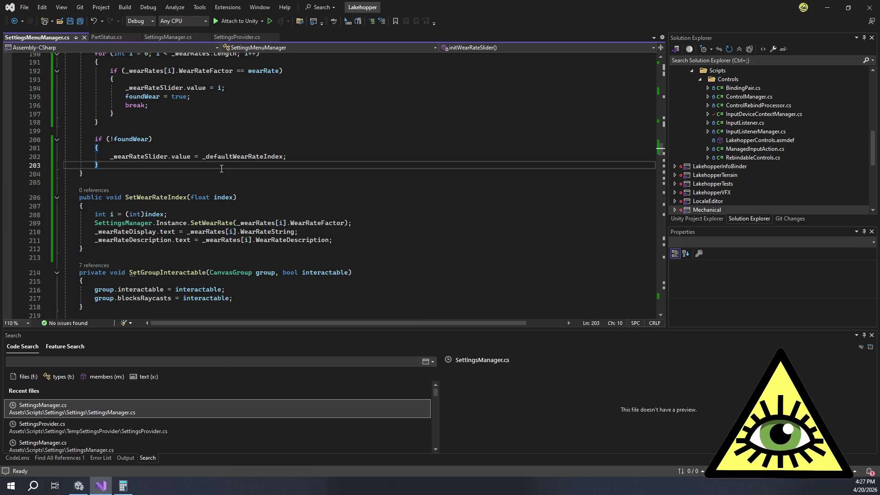
scroll(222, 169, "up", 6)
scroll(183, 179, "down", 5)
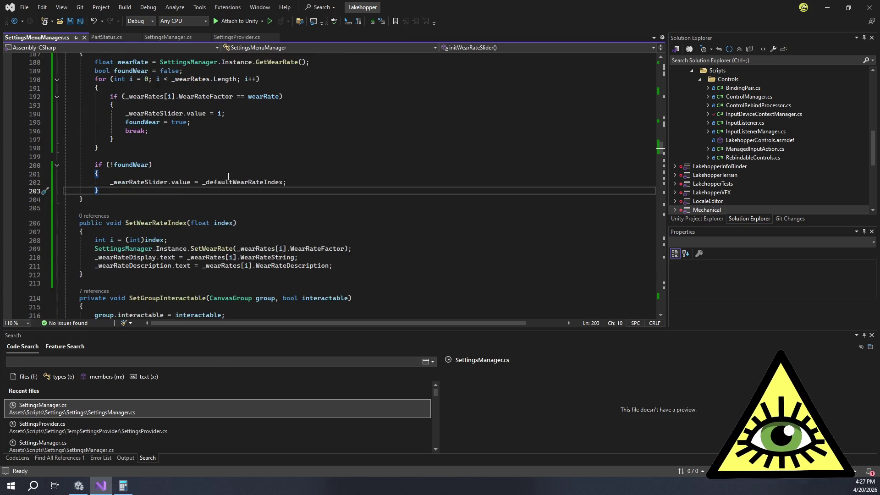
double_click(151, 182)
double_click(218, 223)
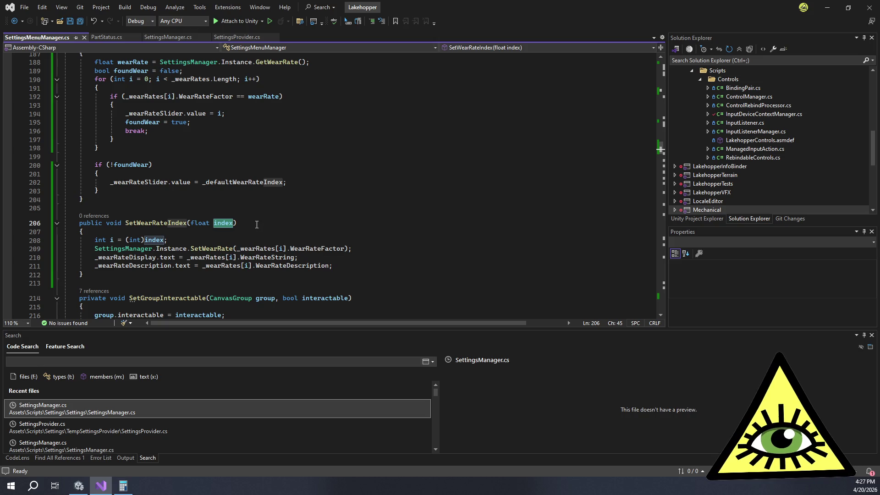
- Check the matching loop and the slider's value property, then return to Unity
scroll(257, 224, "up", 2)
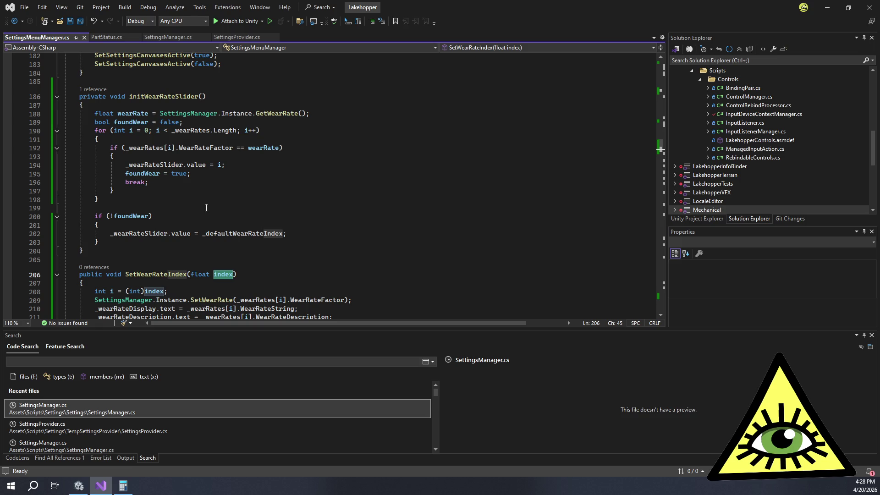
left_click(205, 208)
left_click(196, 202)
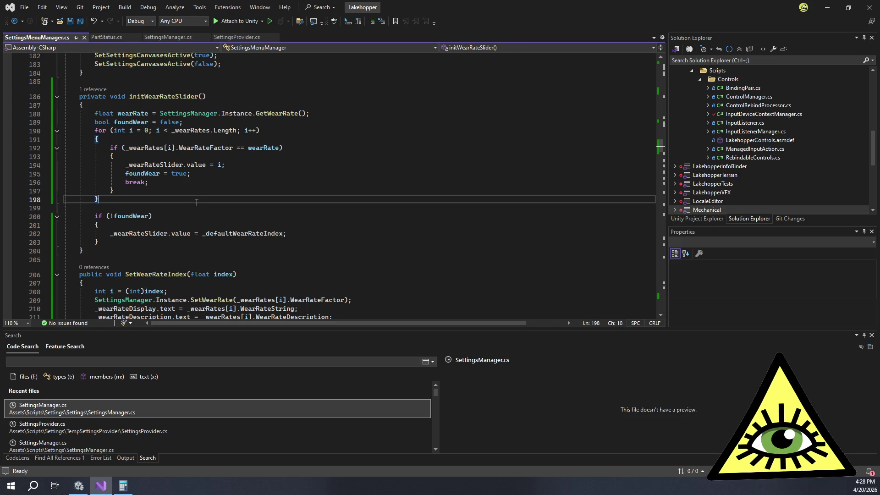
left_click(202, 164)
scroll(253, 205, "up", 7)
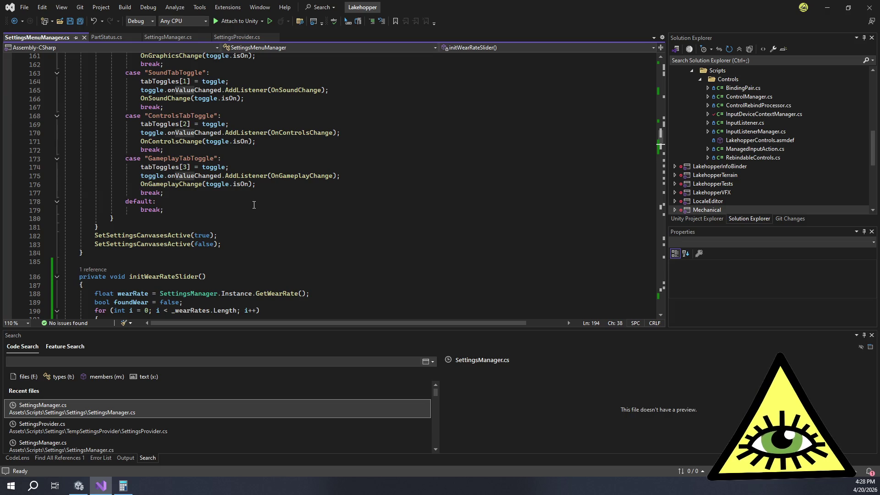
left_click(79, 486)
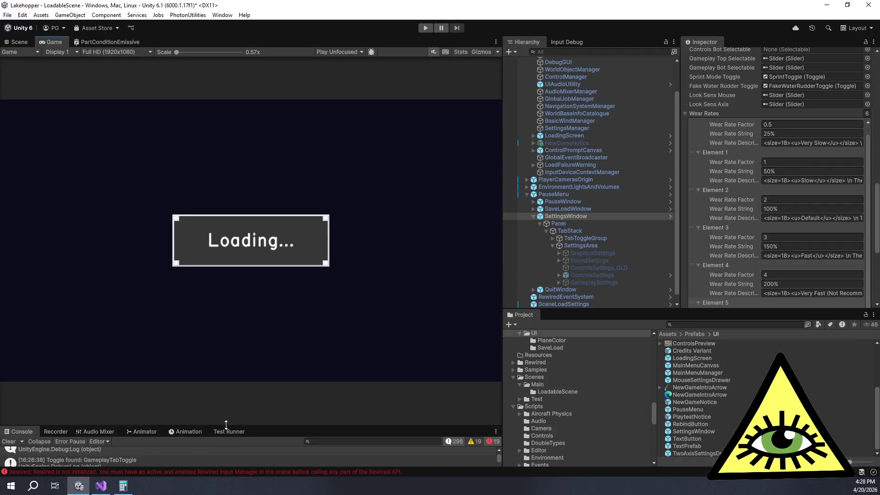
- Clear the Console log and start the game in Play mode
left_click_drag(225, 424, 227, 238)
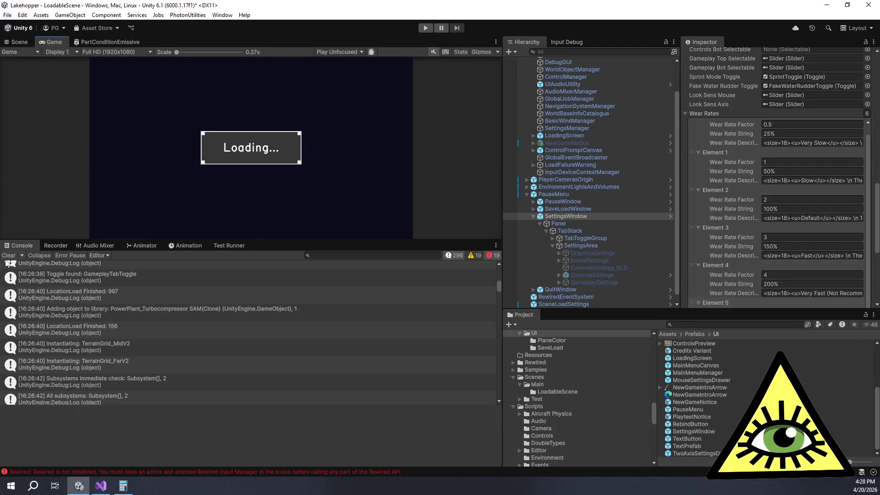
left_click(8, 256)
mouse_move(118, 239)
left_mouse_down()
mouse_move(147, 305)
mouse_move(181, 321)
left_mouse_up()
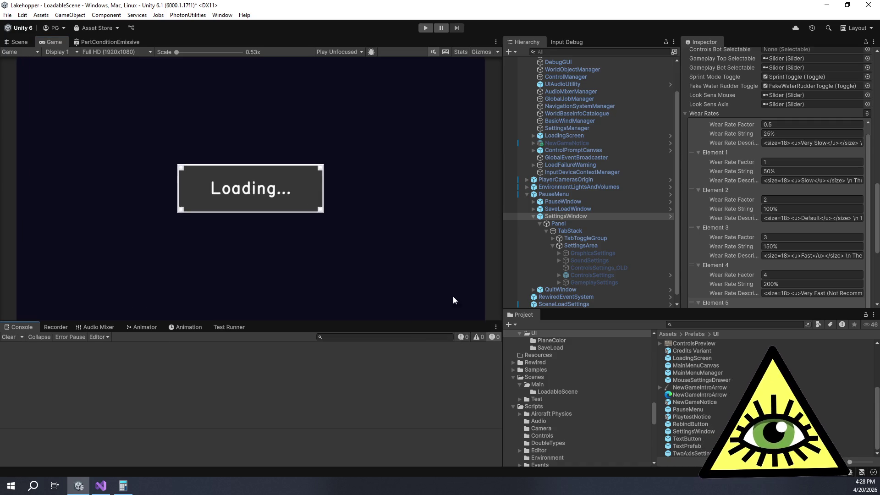
left_click(427, 31)
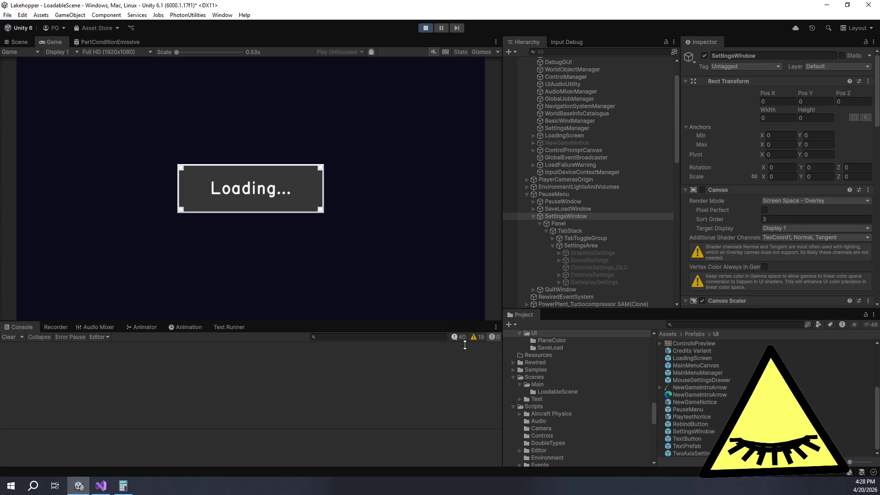
- Enlarge the game view and open the in-game Settings on the Gameplay tab
left_click_drag(464, 341, 473, 354)
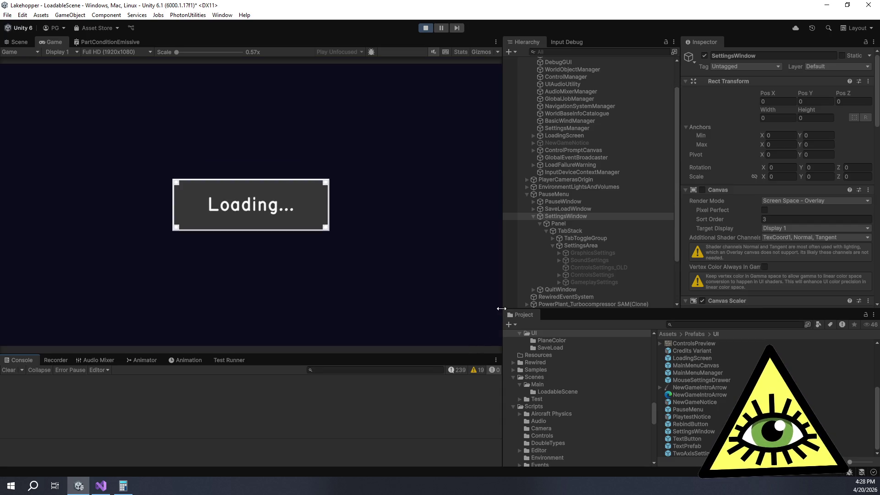
left_click_drag(501, 308, 562, 309)
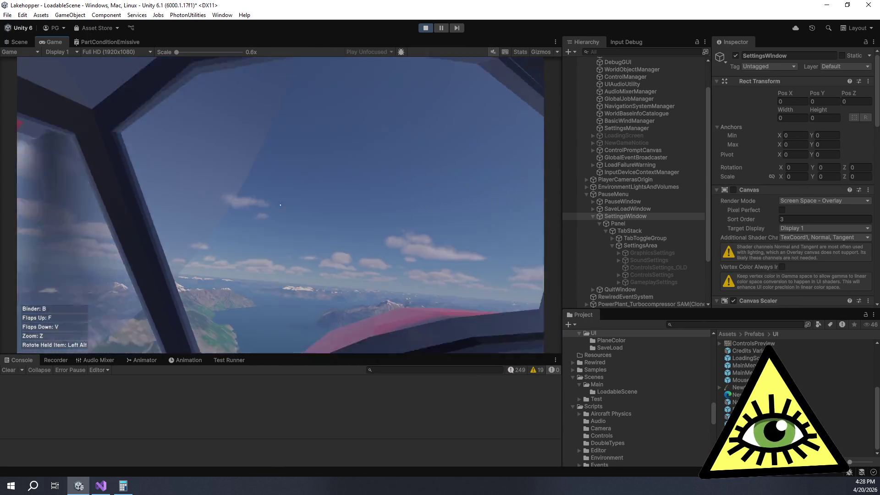
key("Escape")
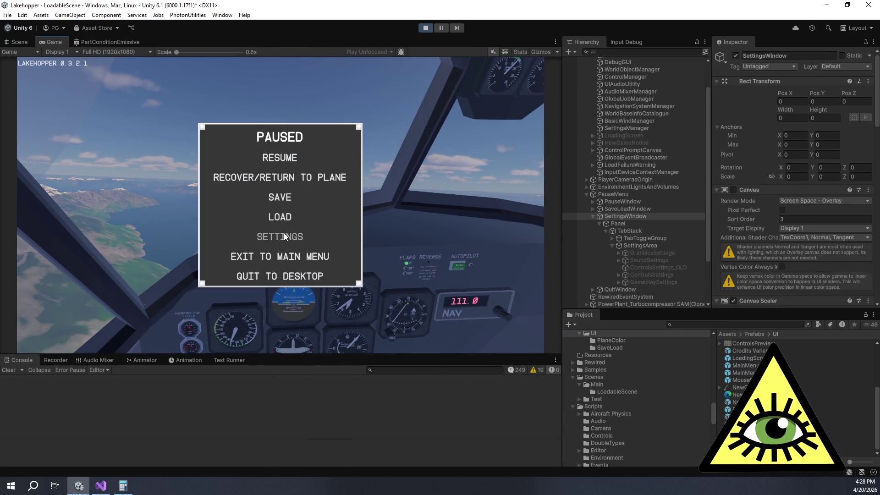
left_click(284, 235)
left_click(175, 97)
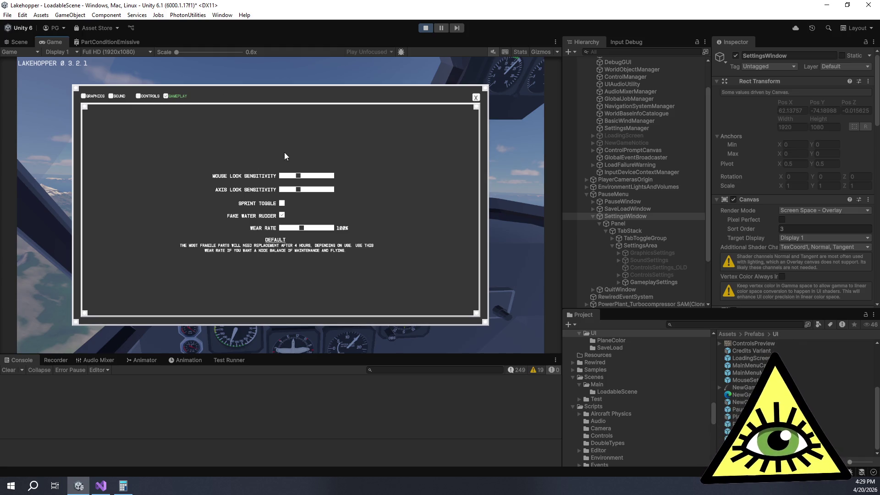
- Drag the Wear Rate slider to its 400% maximum to show the Extreme warning
left_click_drag(302, 228, 337, 229)
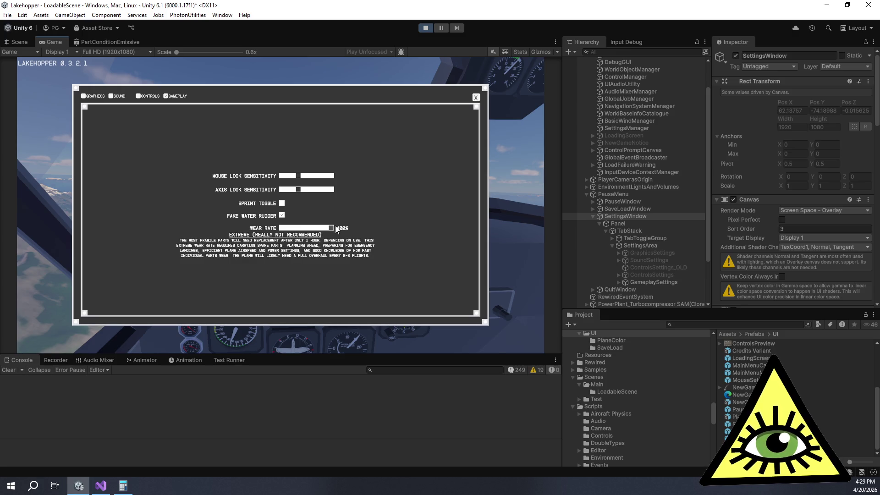
left_click(424, 30)
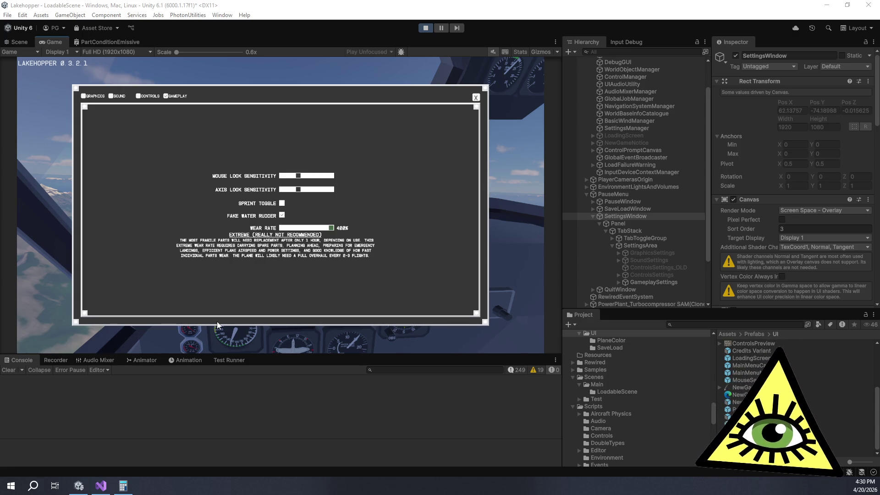
- Close the settings window and pause menu, then stop Play mode
left_click(477, 99)
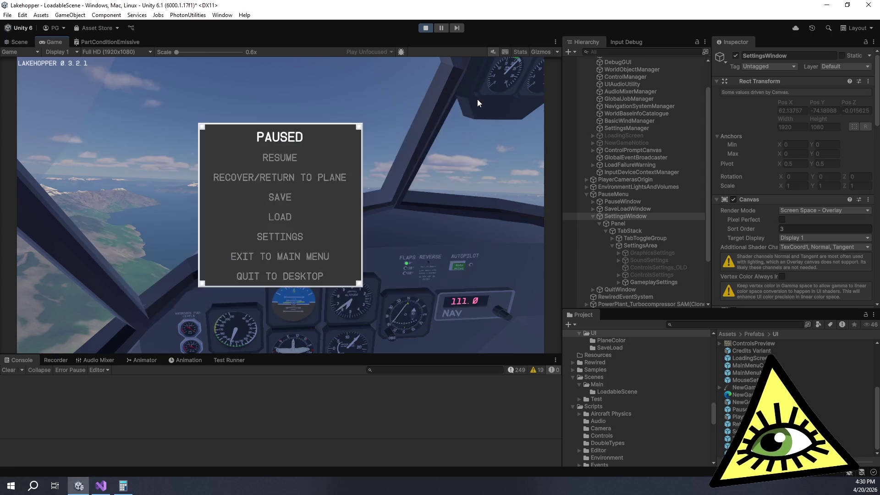
left_click(281, 159)
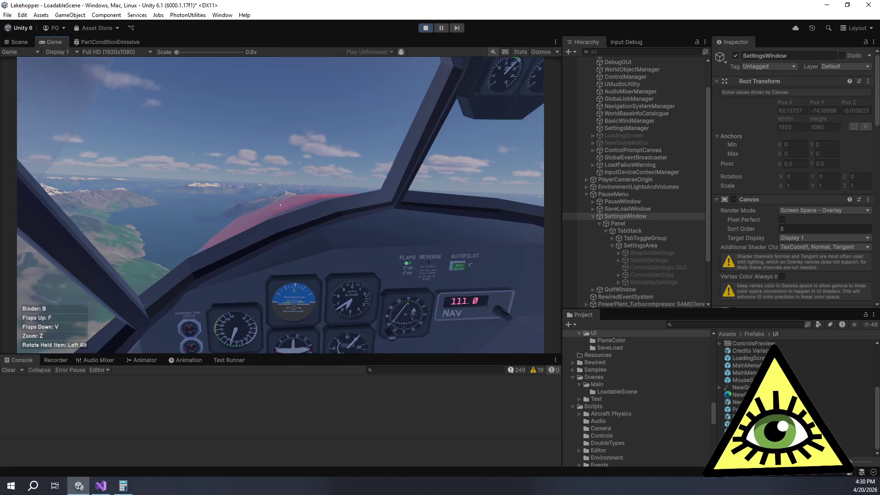
key("ctrl+p")
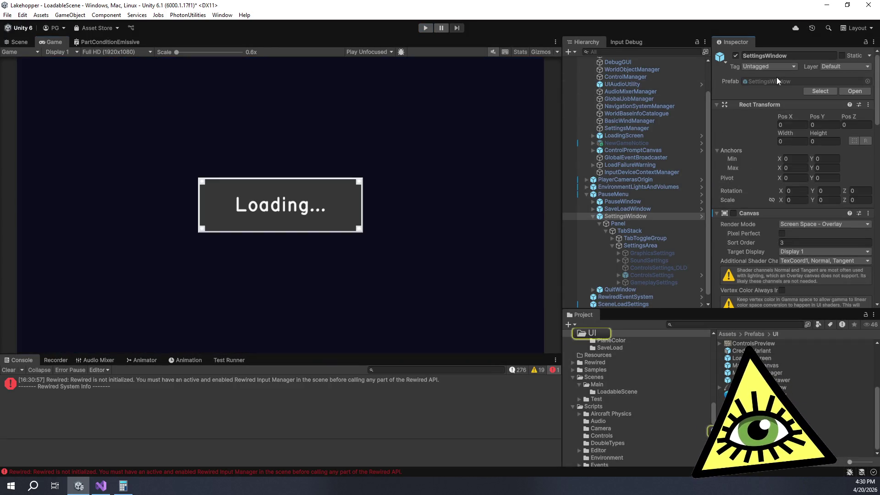
- Open the SettingsWindow prefab and select its DescriptionText object in the scene
double_click(776, 81)
scroll(650, 233, "down", 3)
left_click(678, 296)
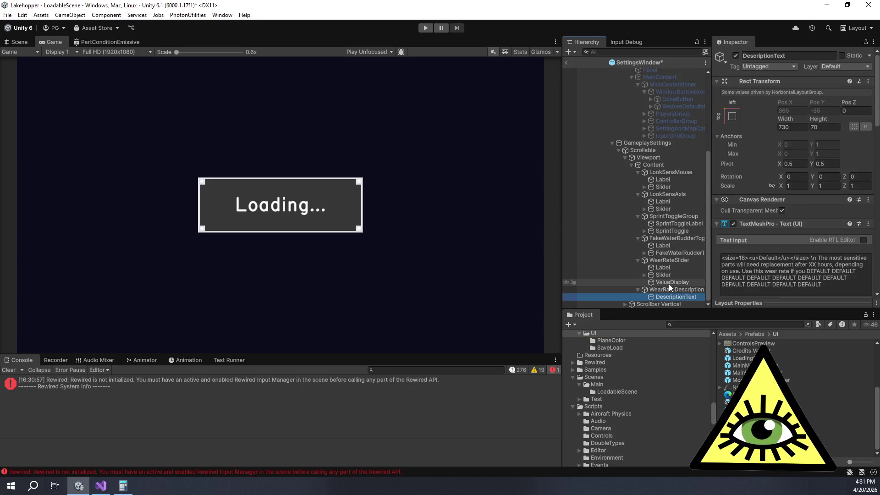
scroll(748, 191, "down", 2)
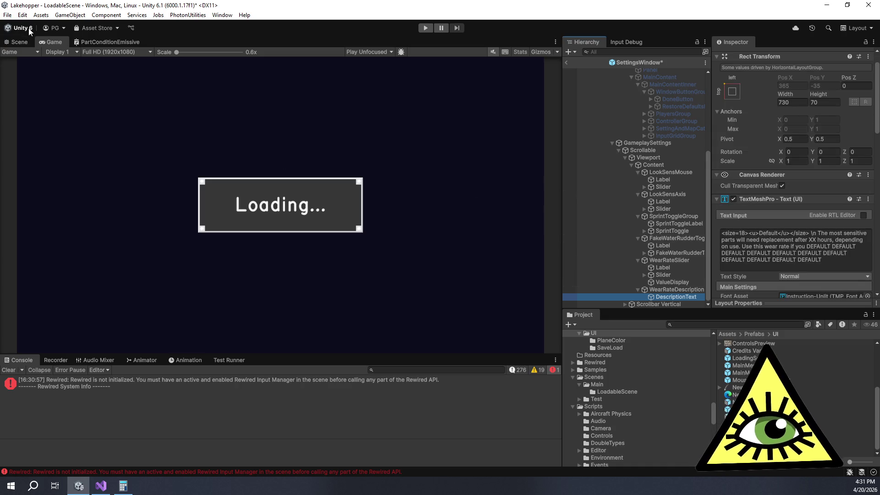
left_click(20, 41)
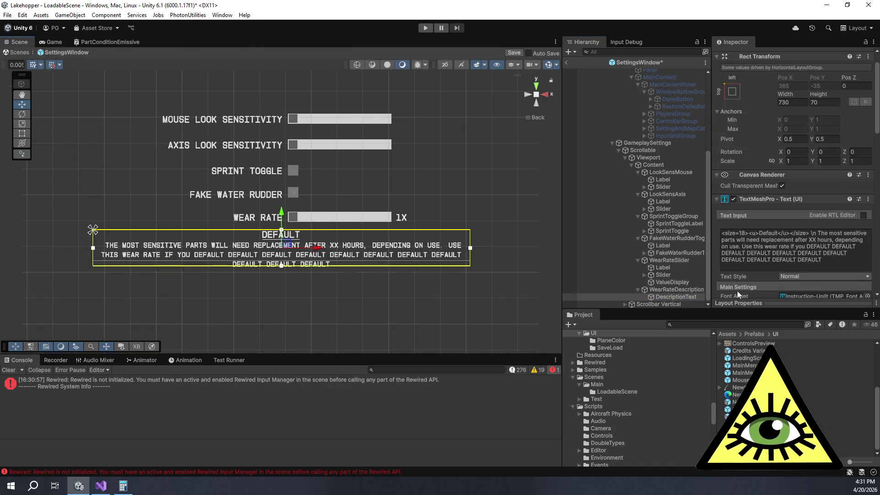
- Pad the description with repeated DEFAULT filler words and align it to the top
left_click_drag(807, 246, 828, 265)
key("ctrl+c")
key("ctrl+v")
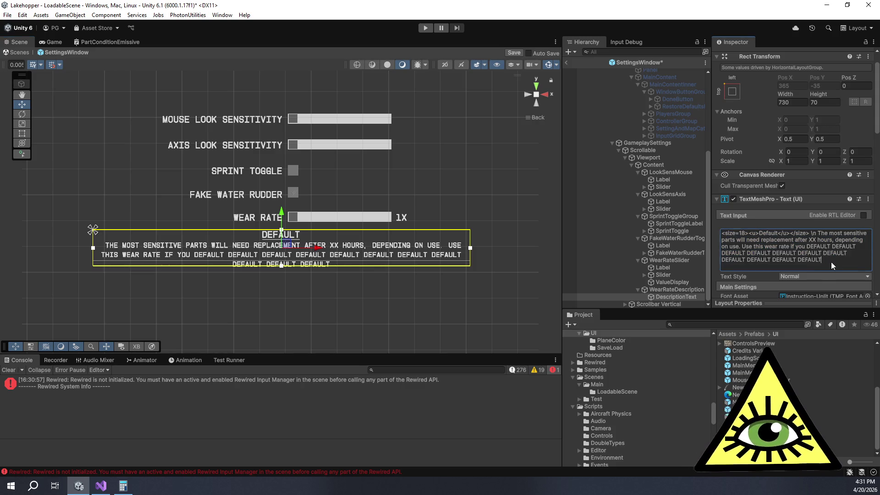
key("ctrl+v")
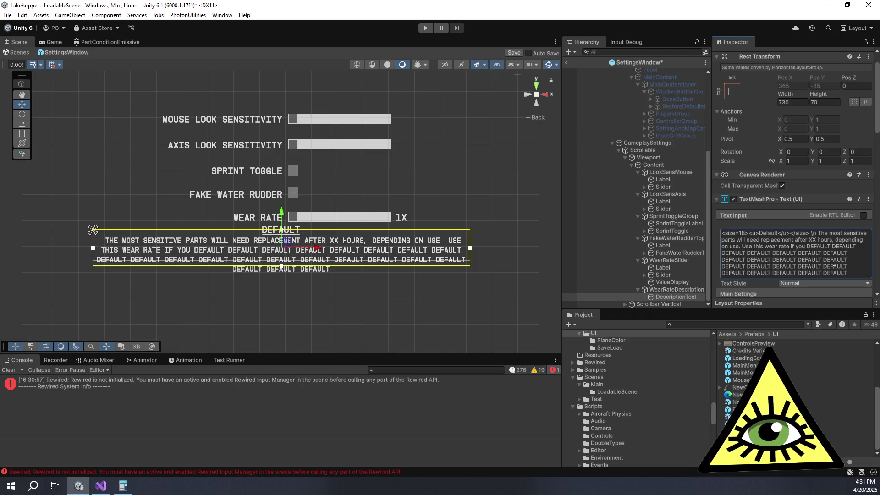
key("ctrl+v")
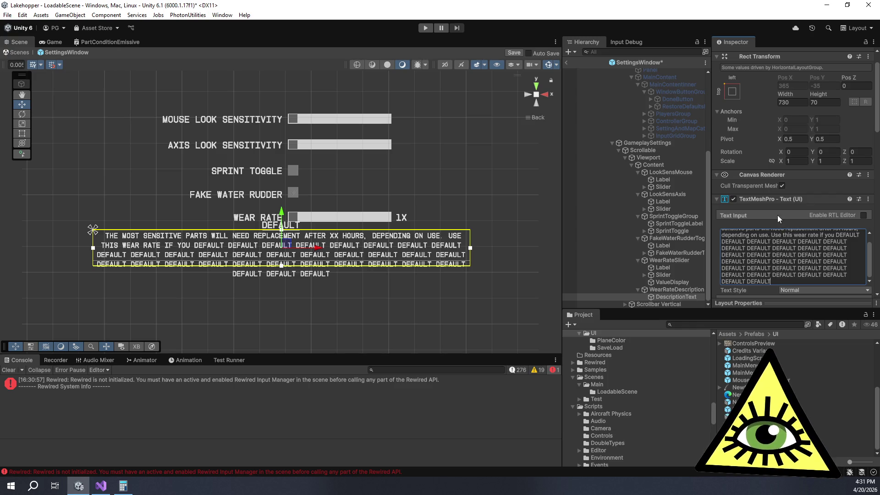
scroll(765, 247, "down", 6)
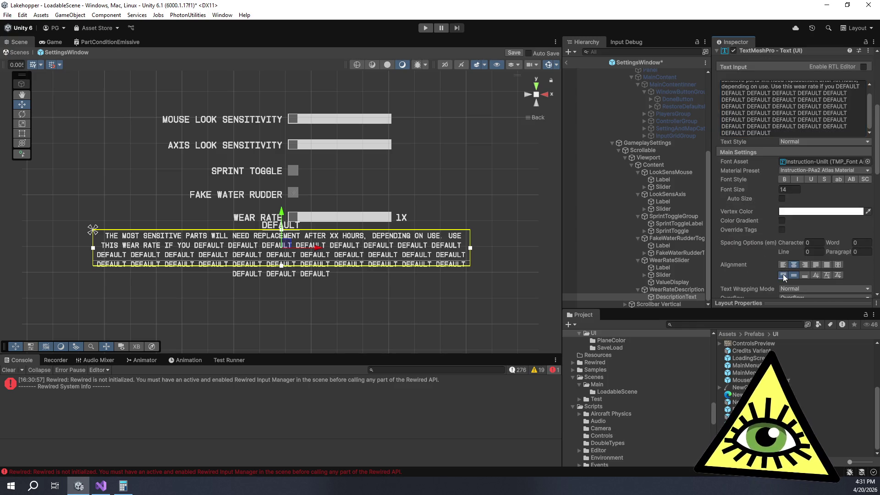
left_click(782, 274)
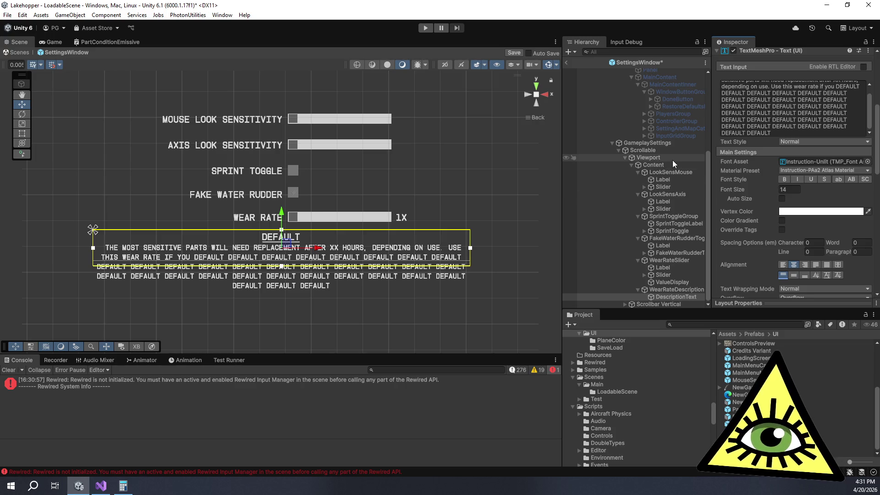
left_click(677, 289)
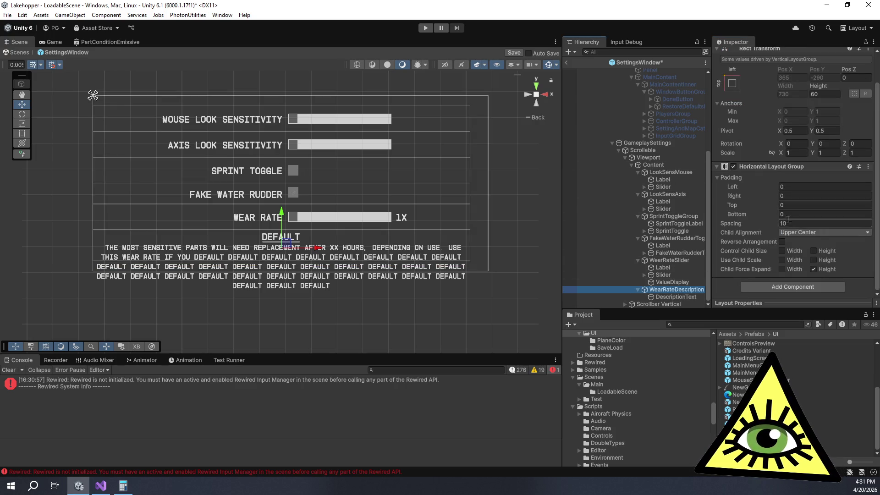
- Set the WearRateDescription group's Horizontal Layout Group top padding to -10
left_click(691, 297)
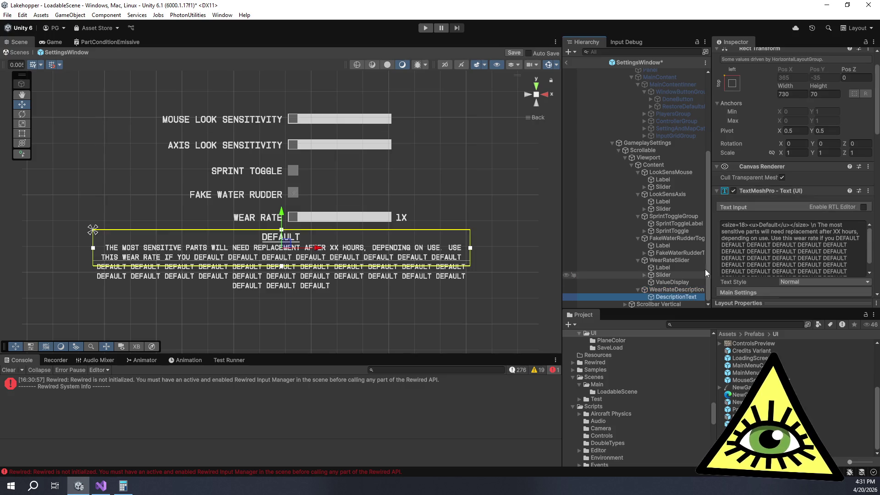
scroll(722, 196, "down", 3)
scroll(717, 204, "up", 3)
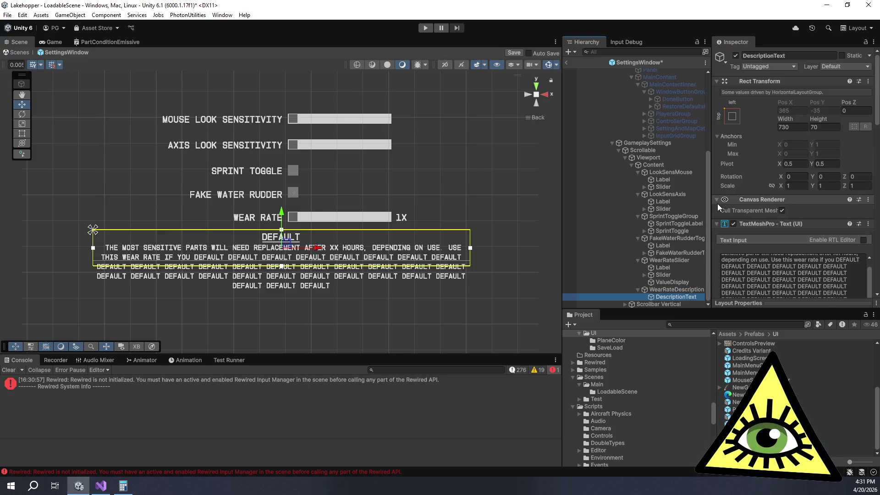
left_click(684, 289)
left_click(784, 238)
type("-")
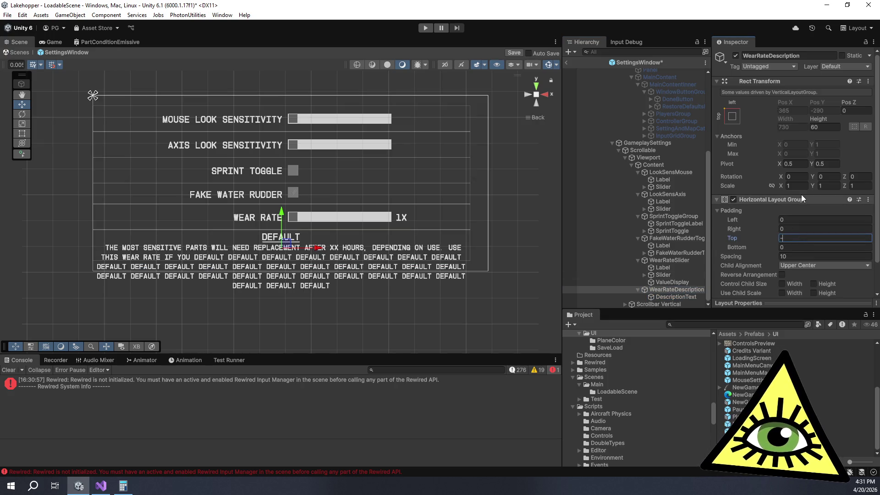
type("20")
key("Left")
key("BackSpace")
type("1")
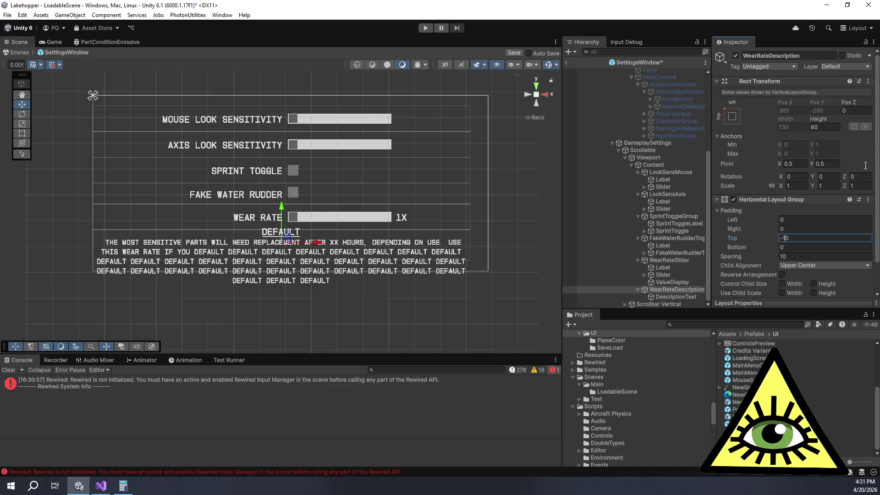
- Delete the extra DEFAULT filler lines from DescriptionText's text
scroll(805, 181, "down", 3)
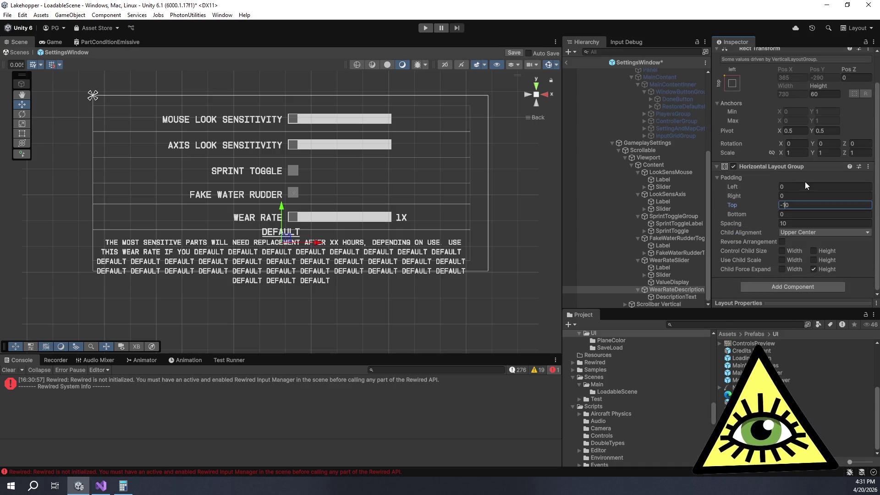
left_click(669, 298)
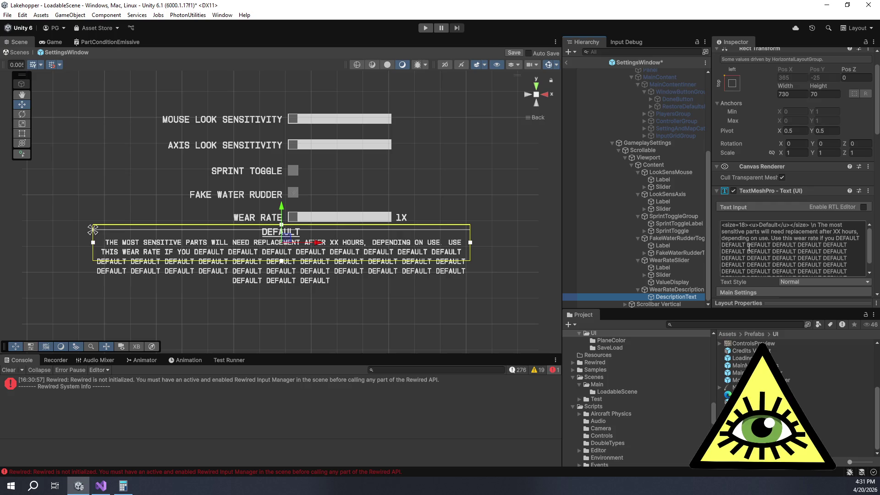
left_click(748, 248)
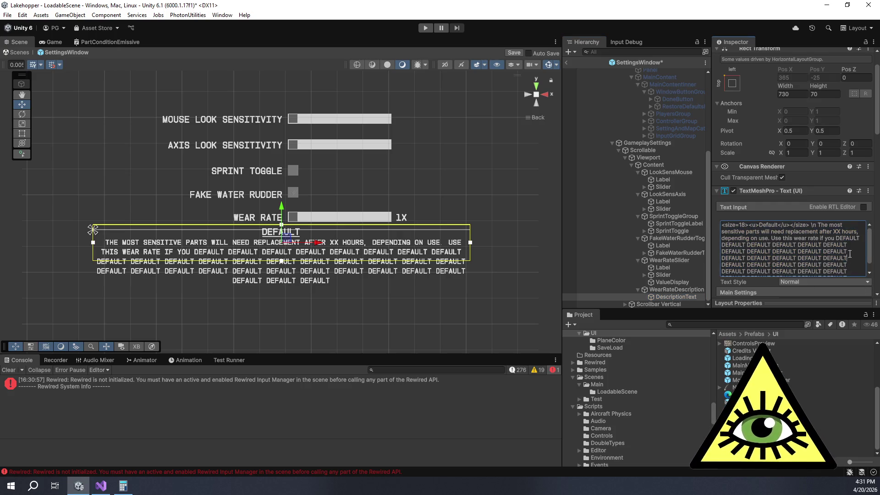
left_click_drag(861, 239, 865, 302)
key("BackSpace")
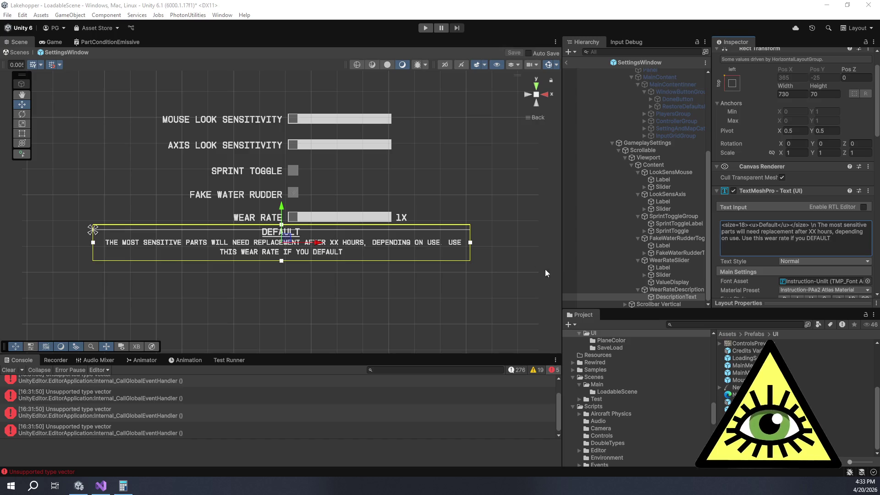
- Exit SettingsWindow Prefab Mode back to LoadableScene and frame the canvas
left_click(535, 263)
left_click(569, 67)
left_click(567, 63)
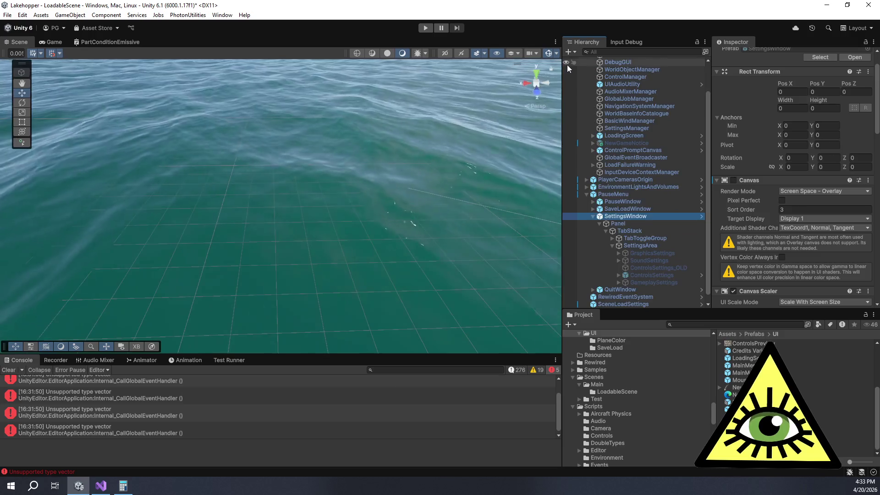
key("f")
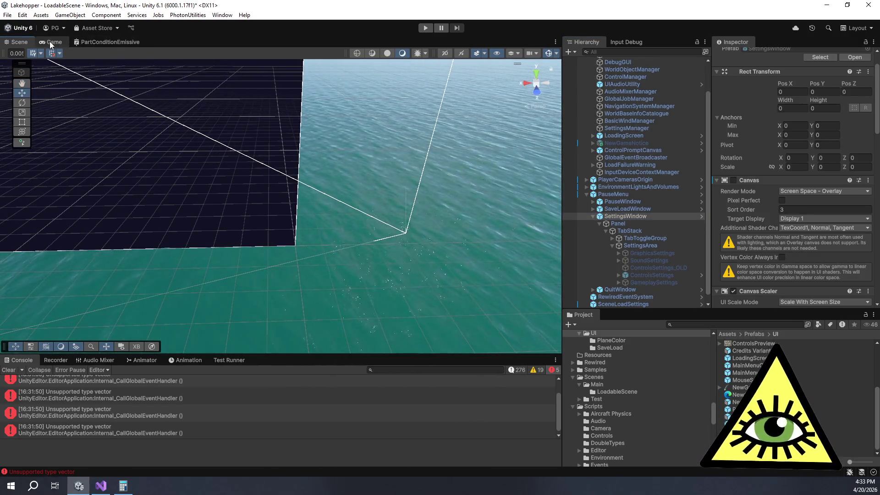
- Switch to the Game view and enlarge the Console panel
left_click(50, 41)
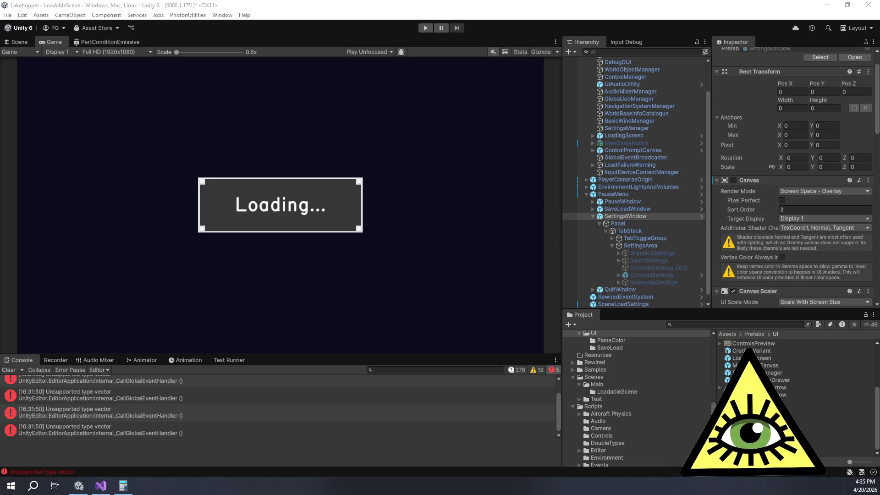
left_click(331, 26)
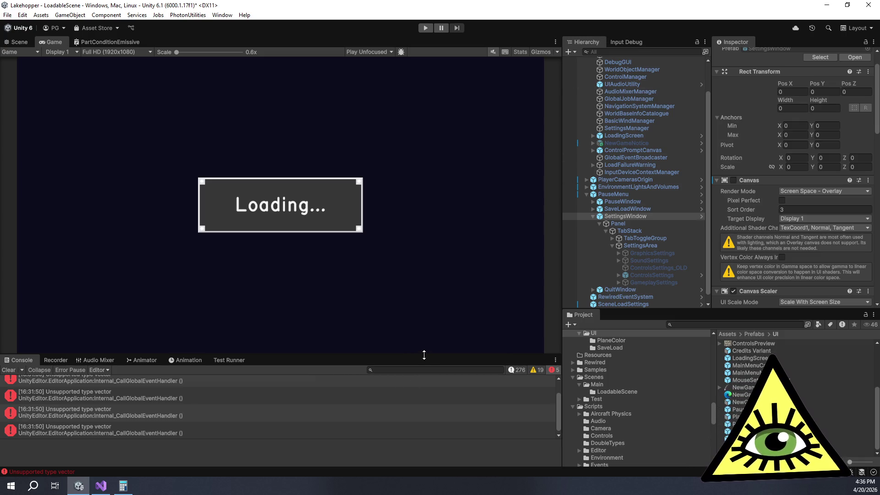
left_click_drag(427, 356, 432, 295)
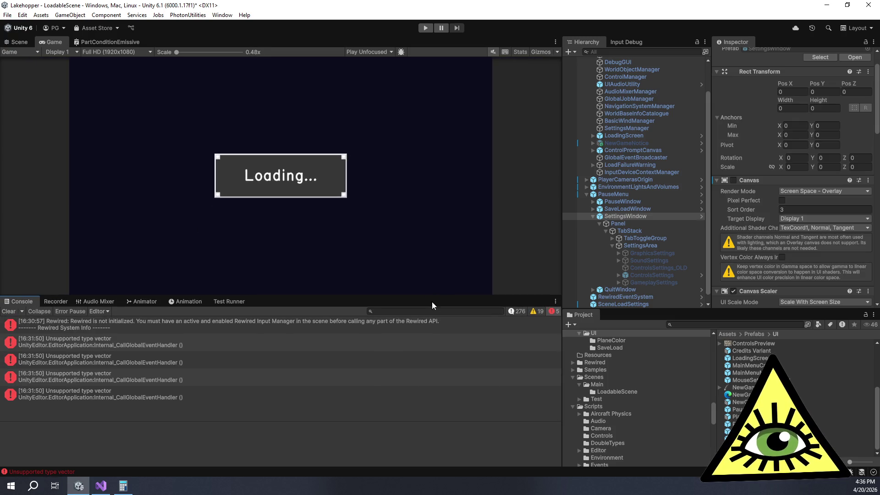
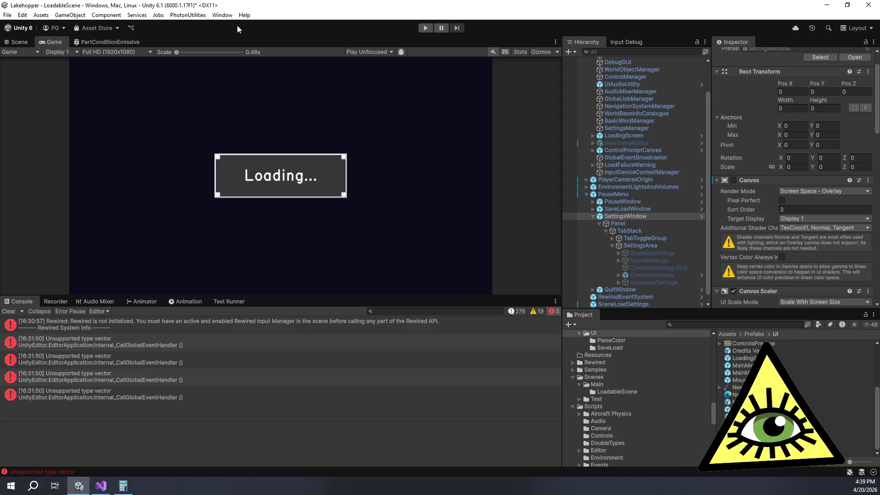
- Enter play mode, let Lakehopper load into the cockpit view, and focus the Game view
left_click(425, 28)
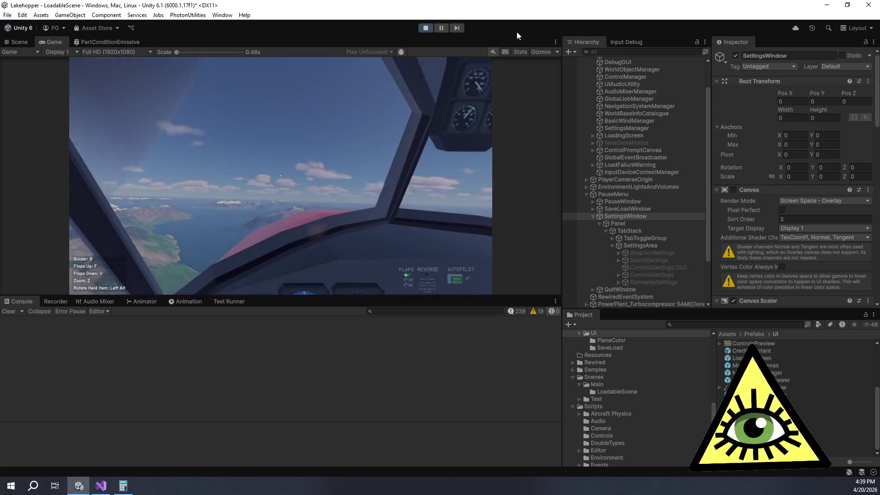
left_click(373, 143)
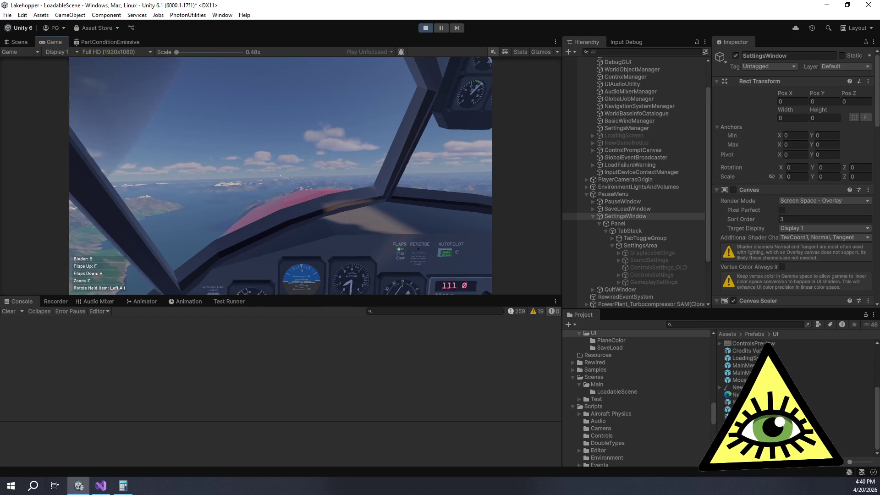
- Pause the running game with Escape to show its pause menu
key("Escape")
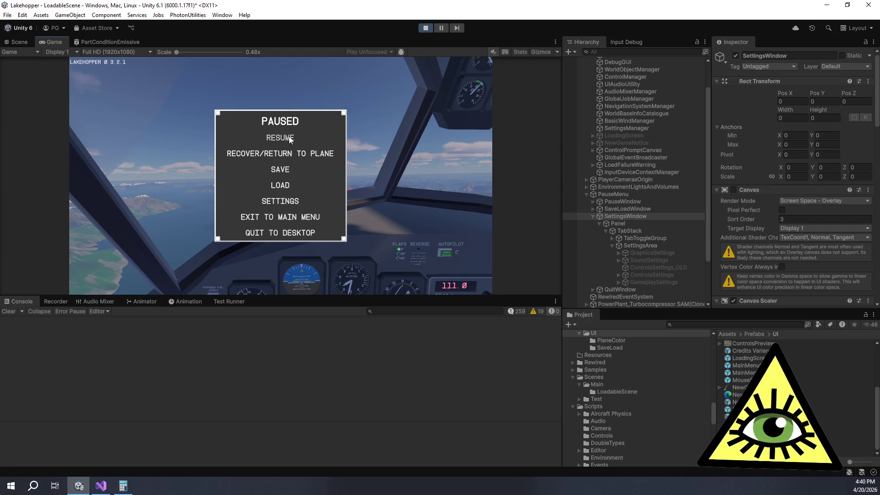
- Show the Gameplay settings in an enlarged Game view and drag Wear Rate from 400% toward 50%
left_click(288, 203)
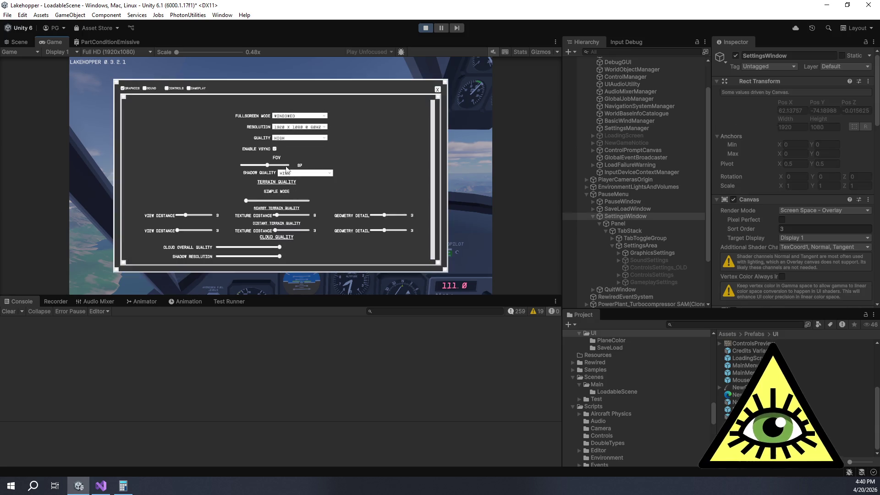
left_click(199, 89)
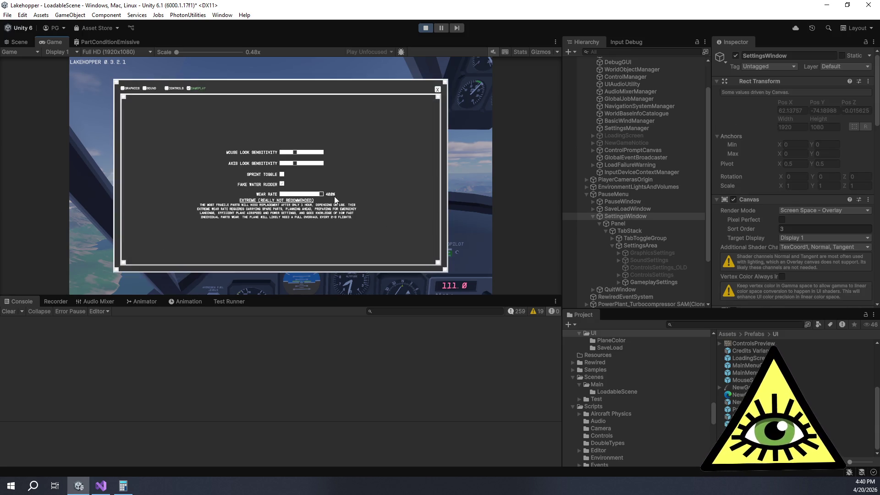
left_click_drag(464, 297, 477, 402)
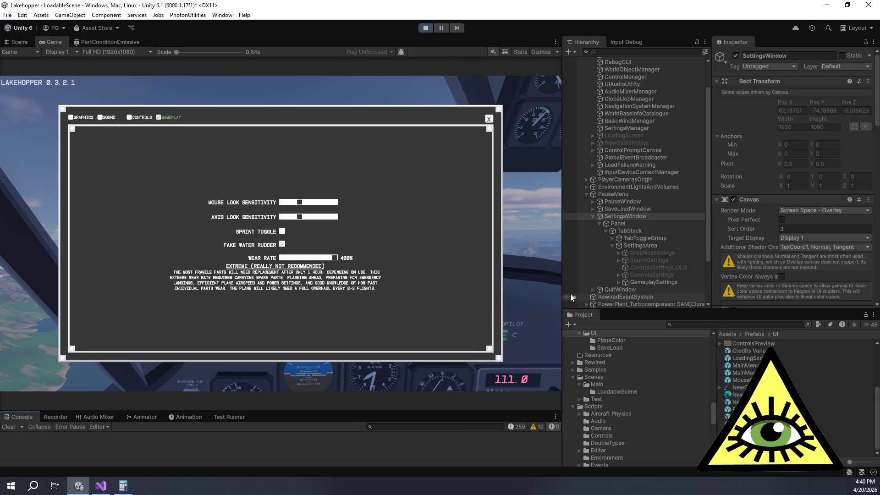
left_click_drag(571, 298, 595, 298)
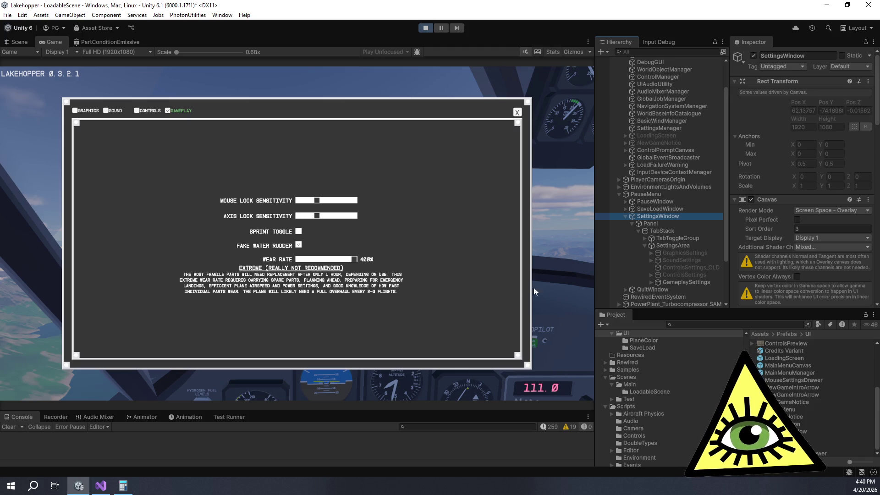
mouse_move(354, 259)
left_mouse_down()
mouse_move(303, 262)
mouse_move(380, 260)
left_mouse_up()
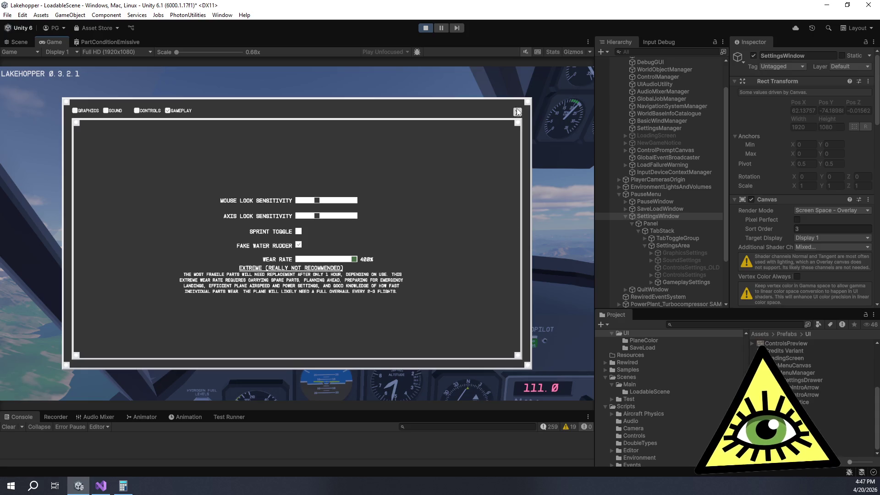
- Move the Wear Rate slider through 100%, 400% and 50%, ending at 25% (Very Slow)
left_click(319, 260)
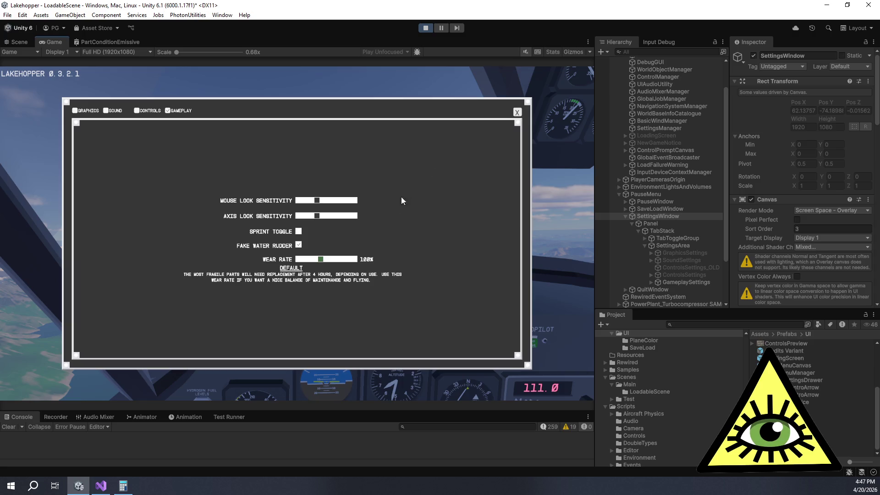
left_click_drag(325, 260, 355, 260)
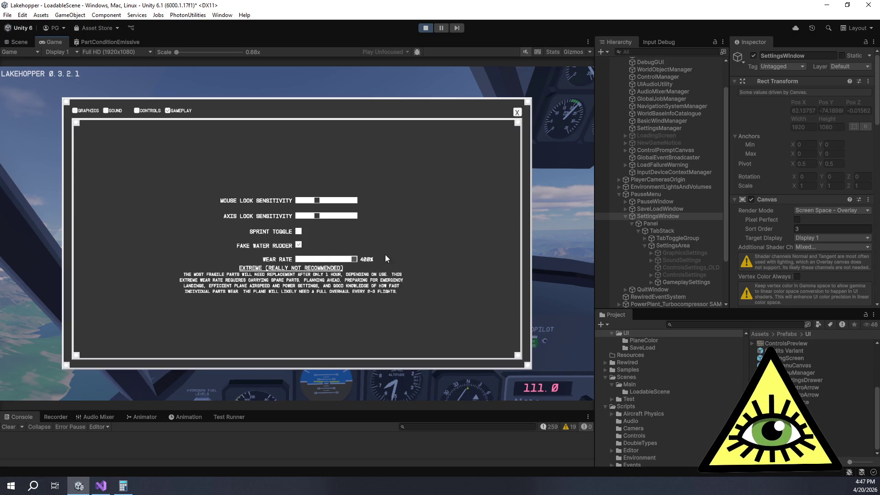
left_click(309, 259)
mouse_move(318, 260)
left_mouse_down()
mouse_move(377, 257)
mouse_move(295, 263)
left_mouse_up()
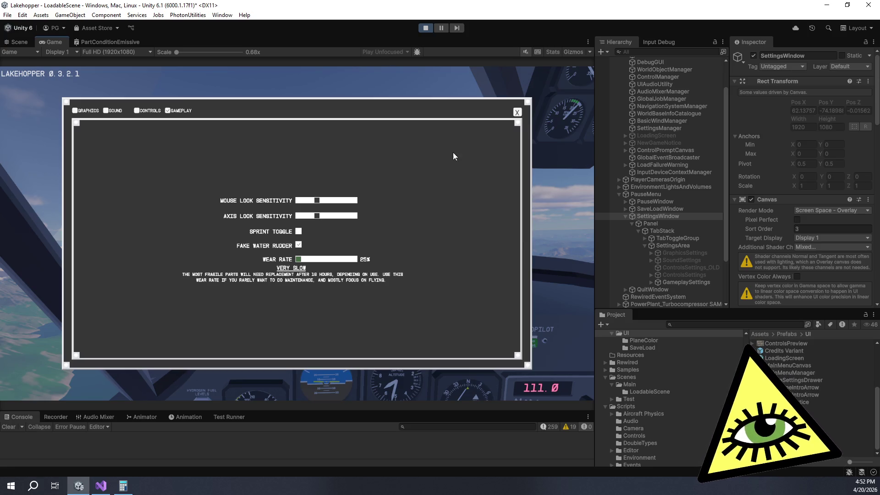
left_click(437, 127)
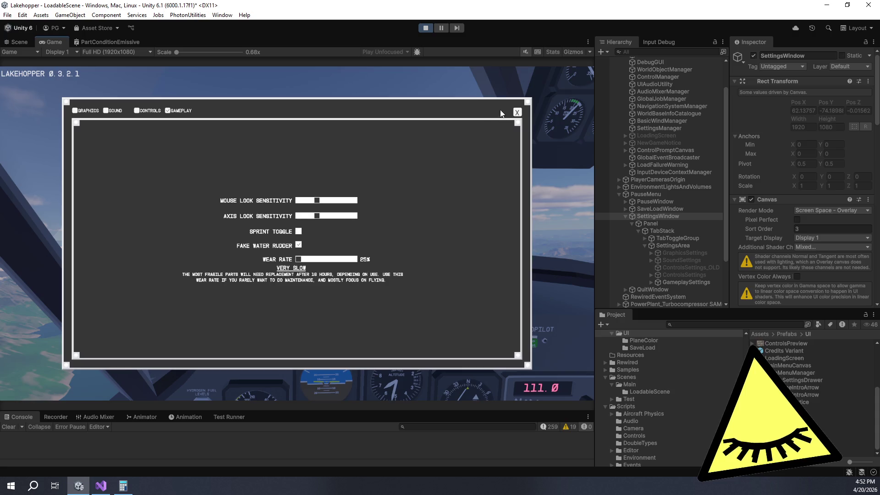
- Raise Wear Rate from 25% back to 100% (Default)
left_click_drag(304, 259, 321, 259)
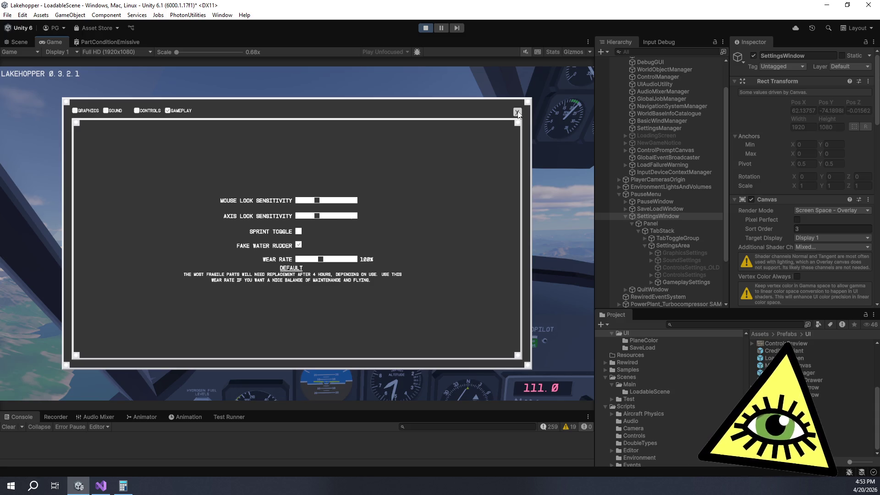
- Close the settings, quit the game to desktop with confirmation, and refocus the Unity editor
left_click(517, 112)
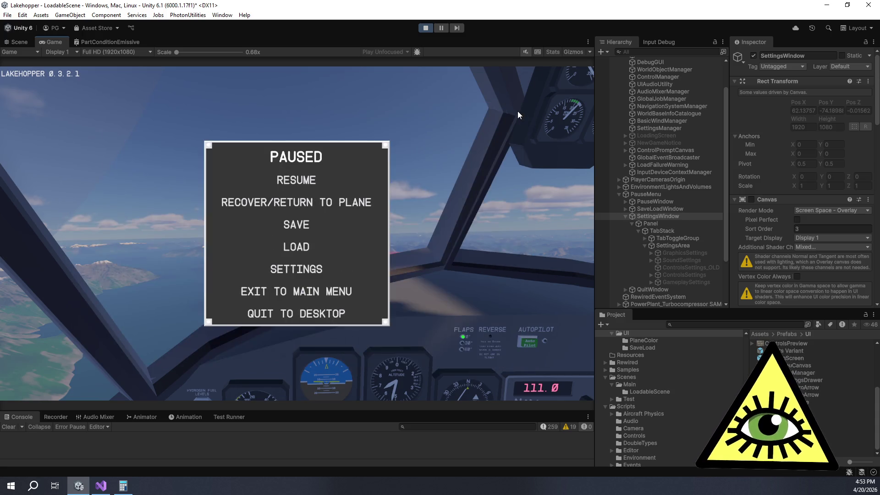
left_click(319, 314)
left_click(235, 249)
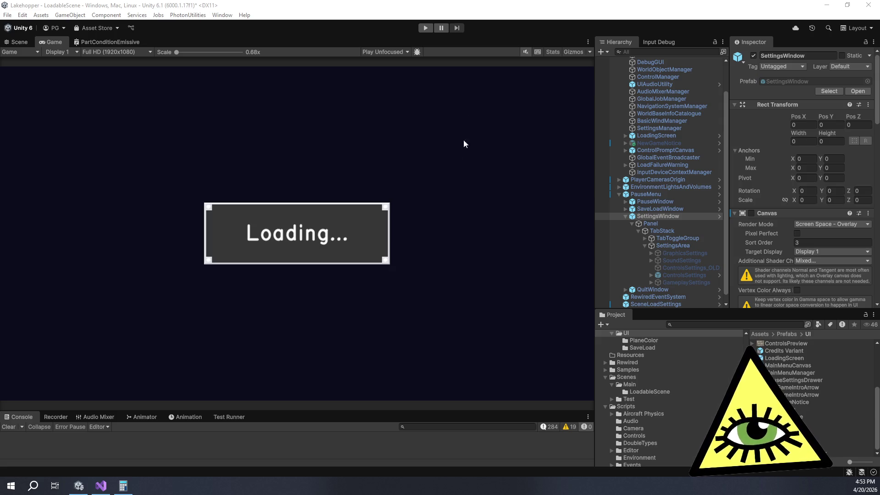
left_click(553, 25)
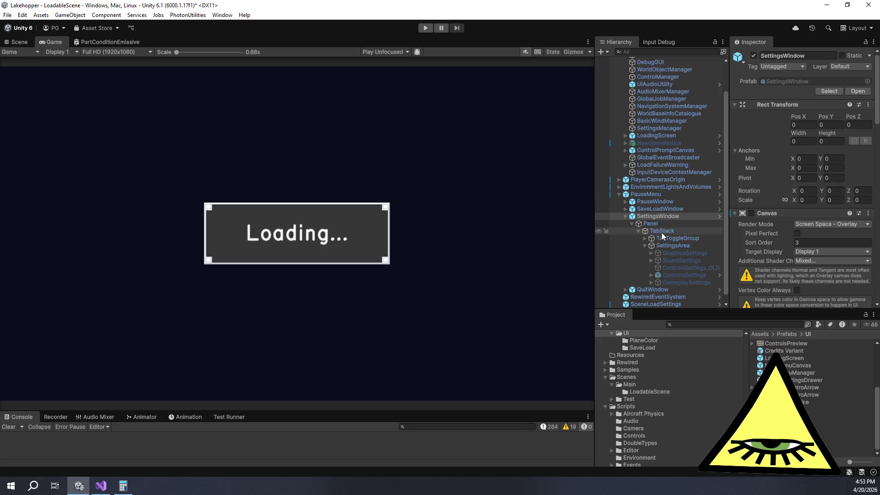
- Run the scene again into the cockpit and select SettingsManager in the Hierarchy
left_click(420, 26)
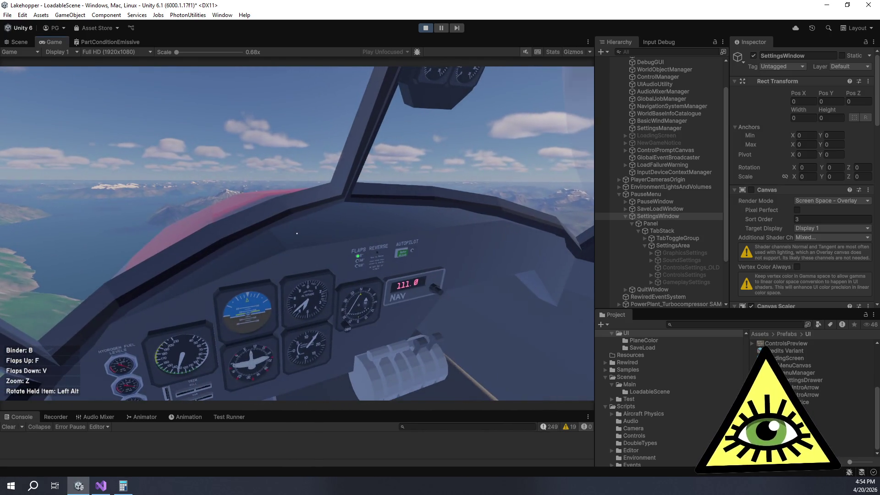
left_click(668, 129)
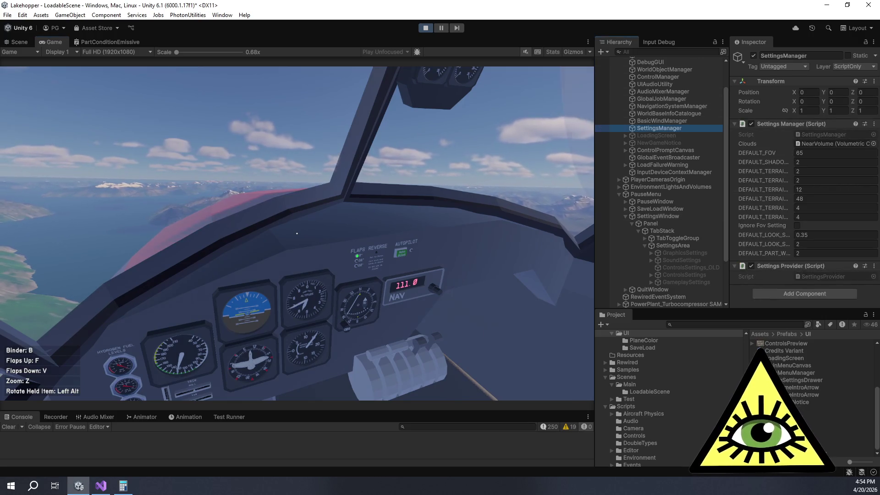
- Switch the Inspector to Debug mode, then set the in-game Wear Rate to 400% (Extreme)
left_click(873, 42)
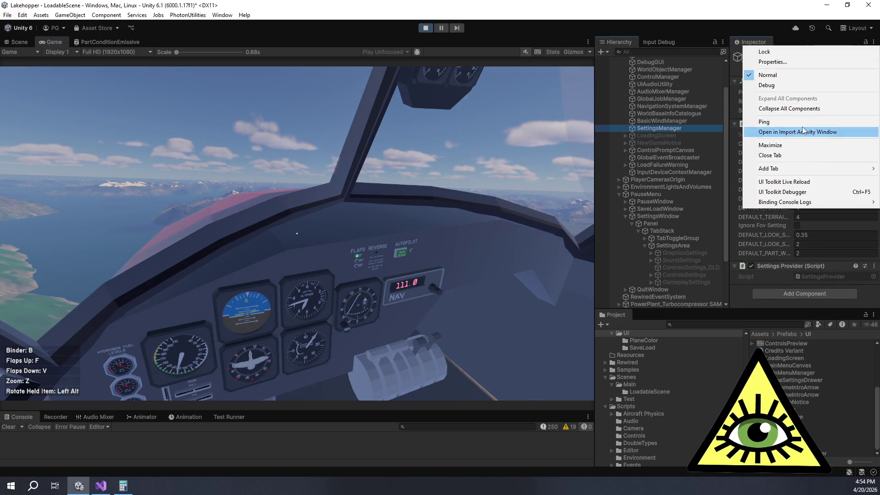
left_click(765, 86)
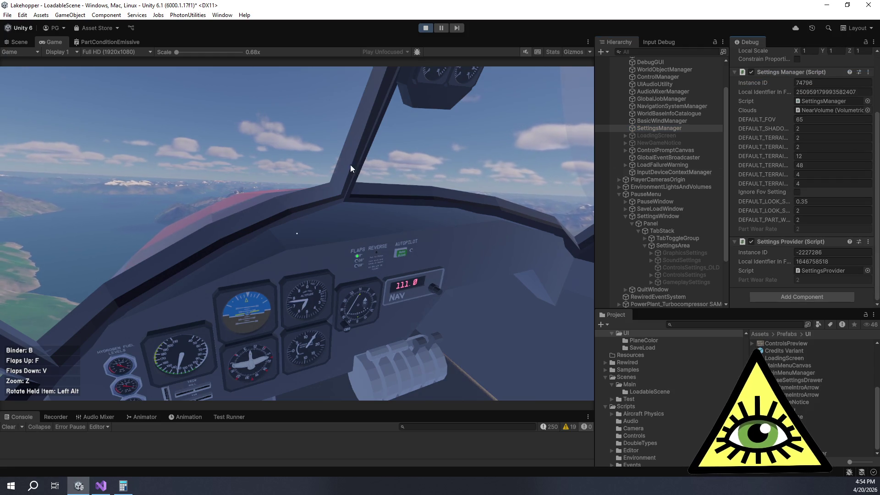
key("Escape")
left_click(273, 266)
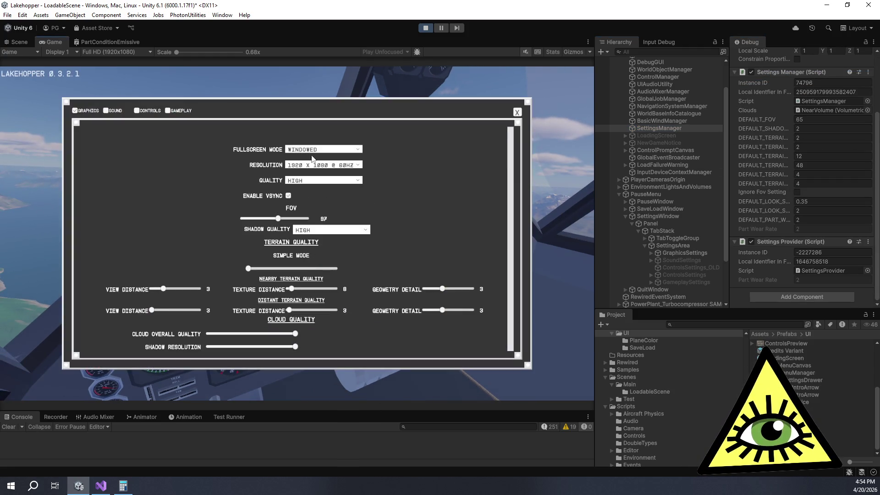
left_click(179, 111)
left_click_drag(327, 261, 364, 260)
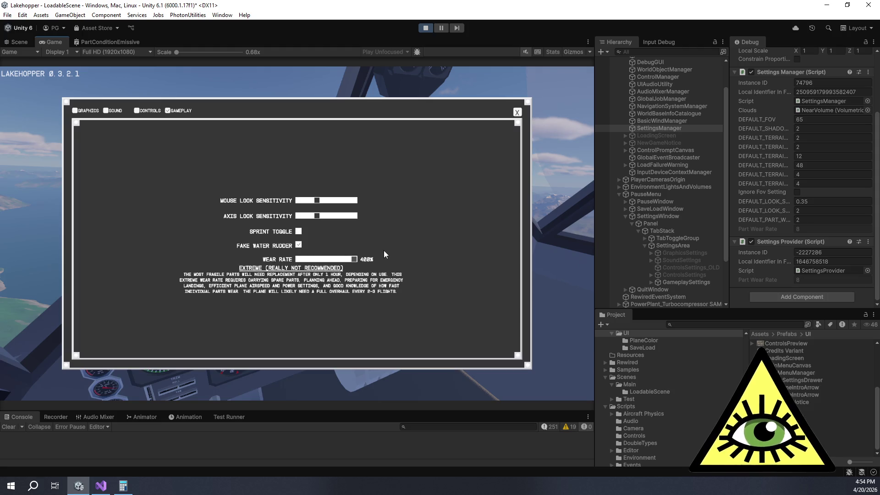
- Close the game's settings and quit to desktop, confirming the dialog
left_click(516, 112)
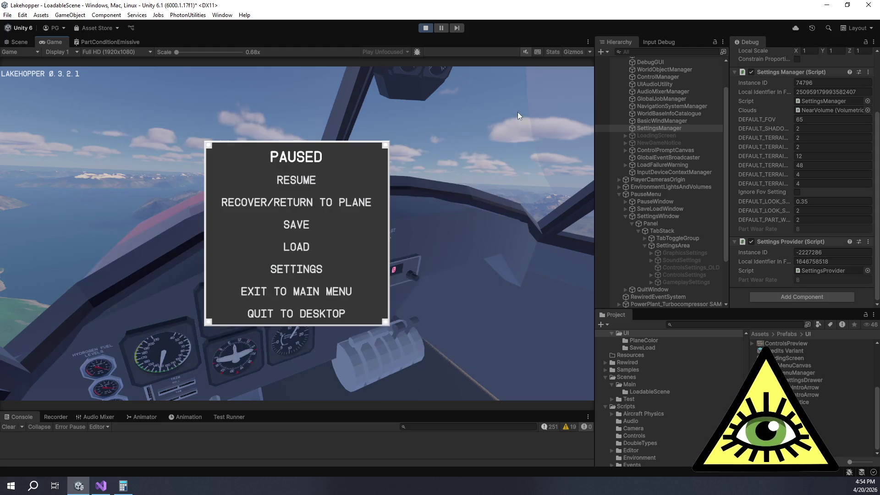
left_click(304, 313)
left_click(235, 247)
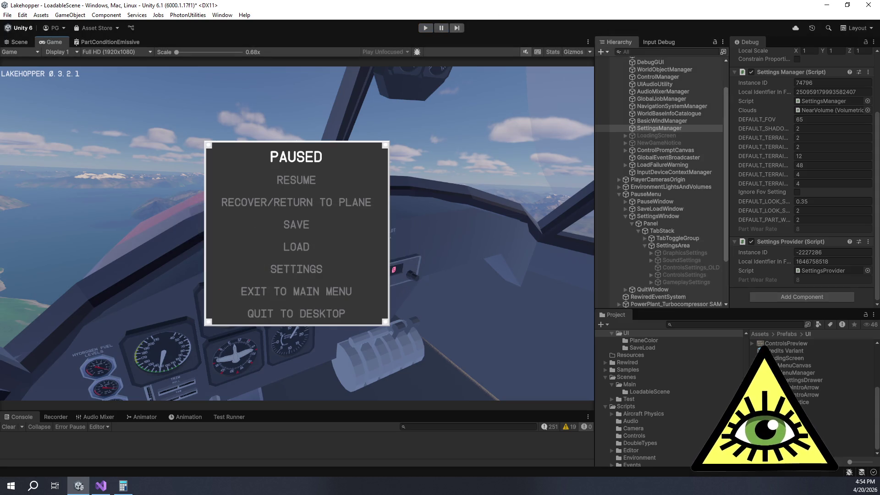
- Stop play mode to return the editor to edit mode
left_click(425, 28)
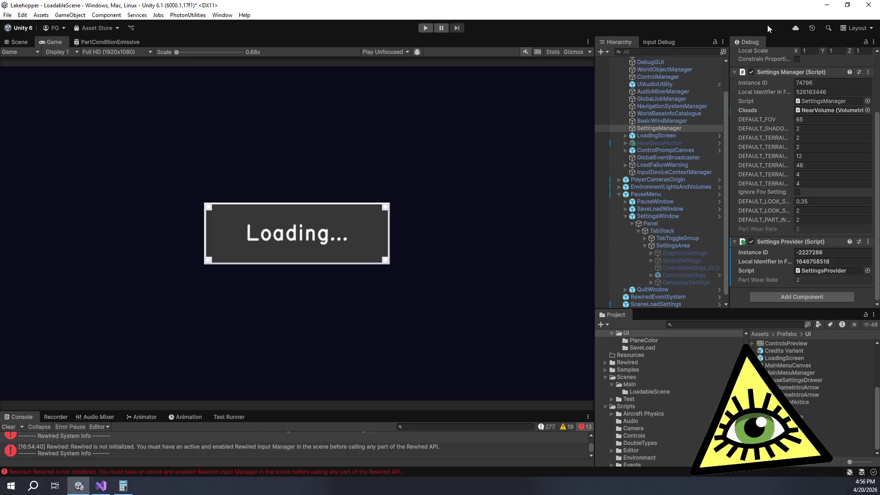
left_click(752, 73)
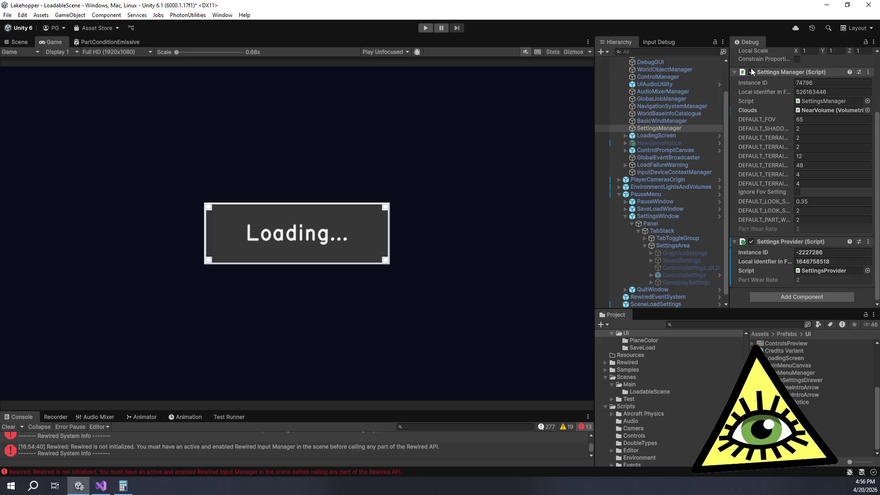
left_click(752, 72)
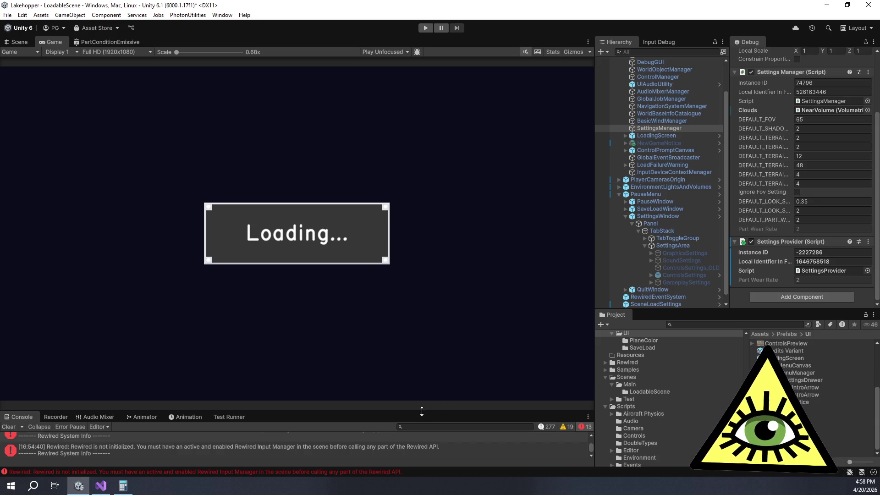
- Enlarge the Console panel, run the scene until the cockpit loads, then stop playing
left_click_drag(422, 411, 388, 391)
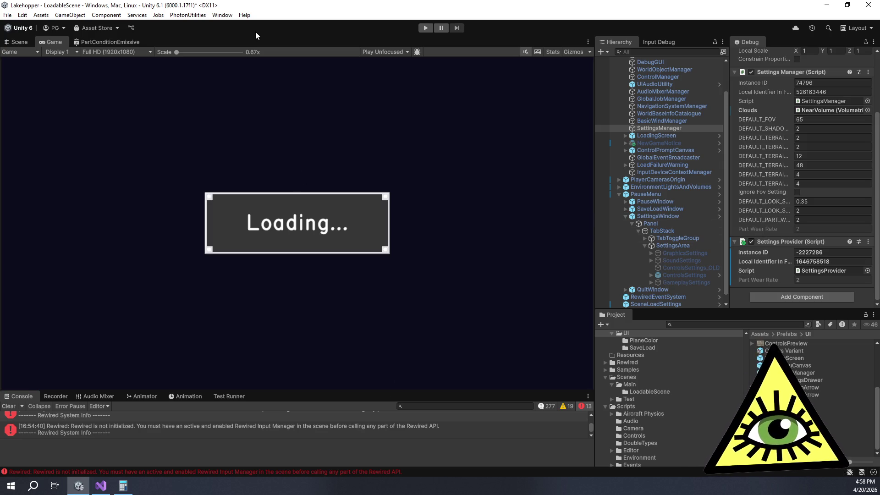
left_click(424, 28)
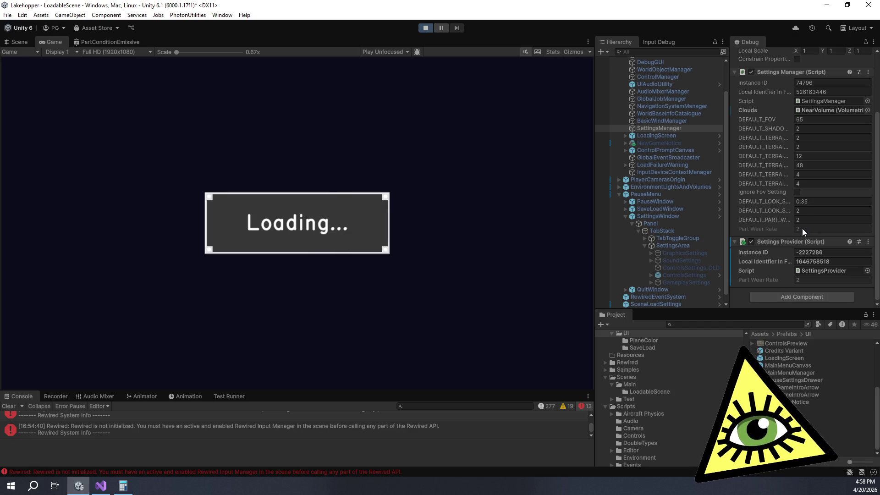
scroll(802, 234, "down", 3)
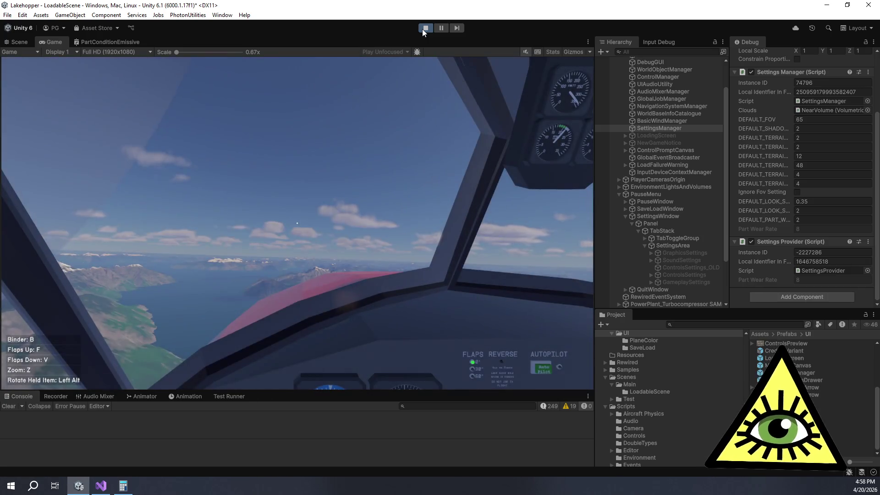
left_click(422, 29)
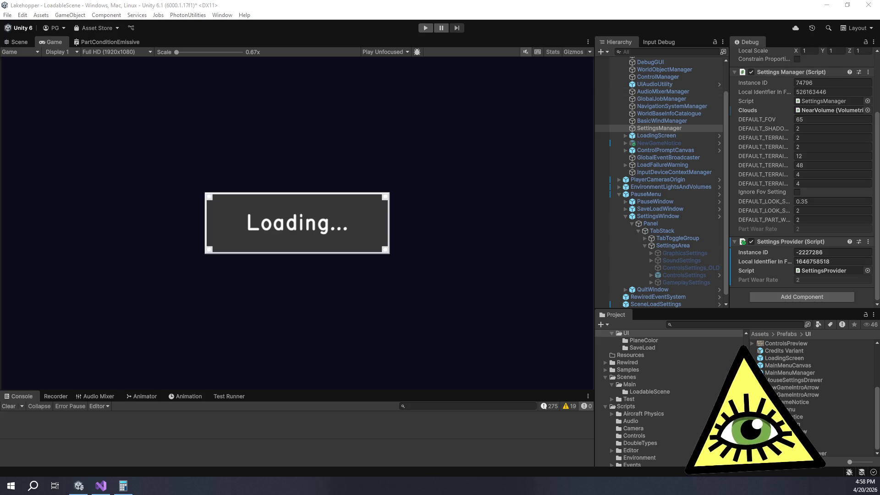
- Move the 'Add wear rate slider' card to Done and mark it and 'Reduce rust and dirt scale' complete
key("super+shift+Left")
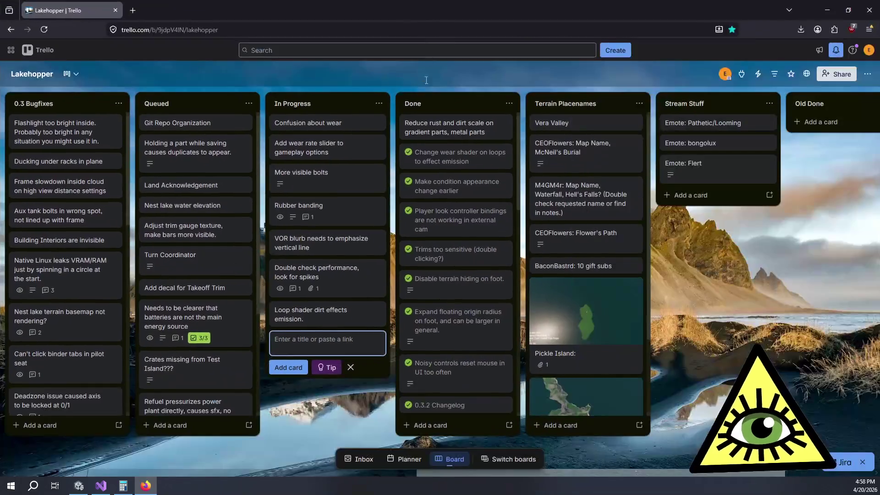
left_click(356, 398)
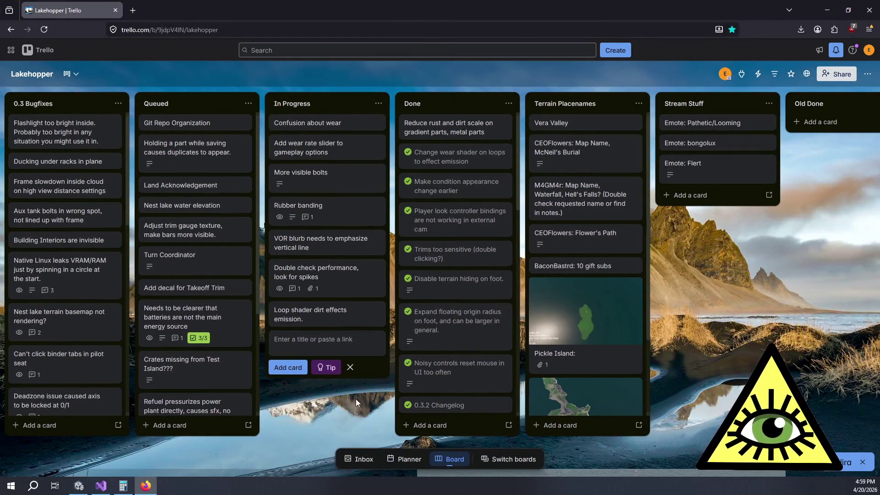
mouse_move(311, 138)
left_mouse_down()
mouse_move(325, 153)
mouse_move(462, 114)
mouse_move(419, 145)
left_mouse_up()
left_click(407, 152)
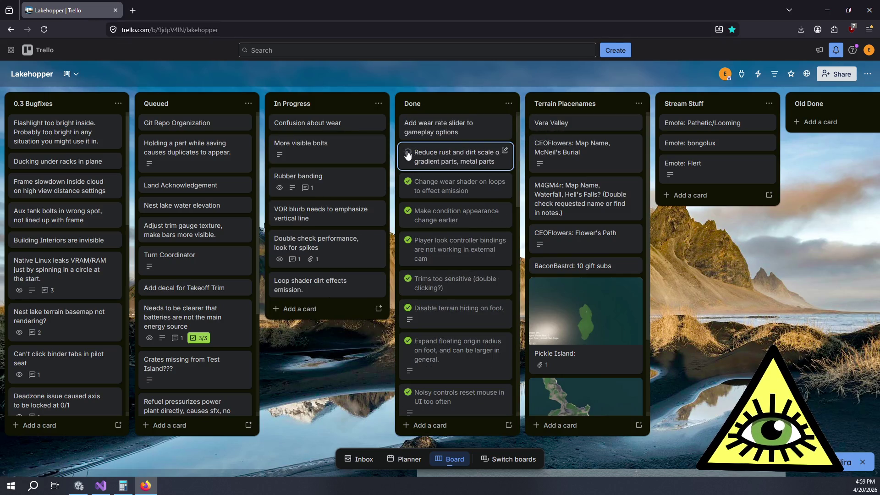
left_click(406, 124)
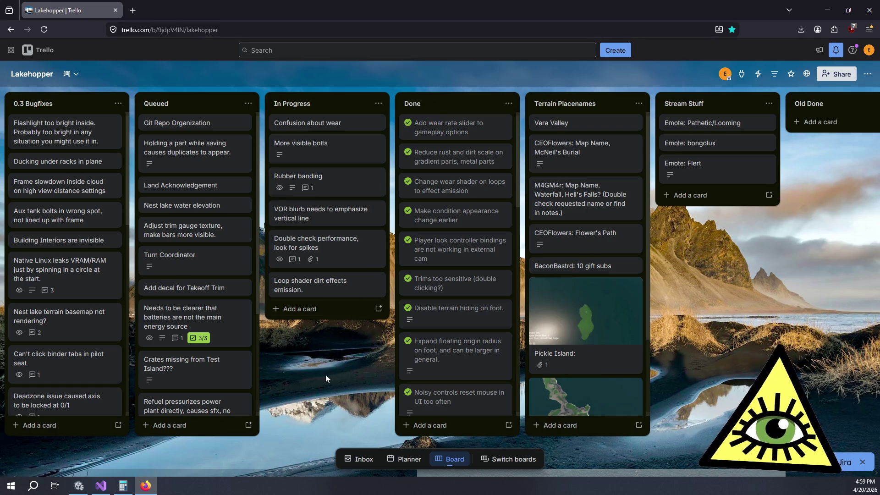
left_click(77, 490)
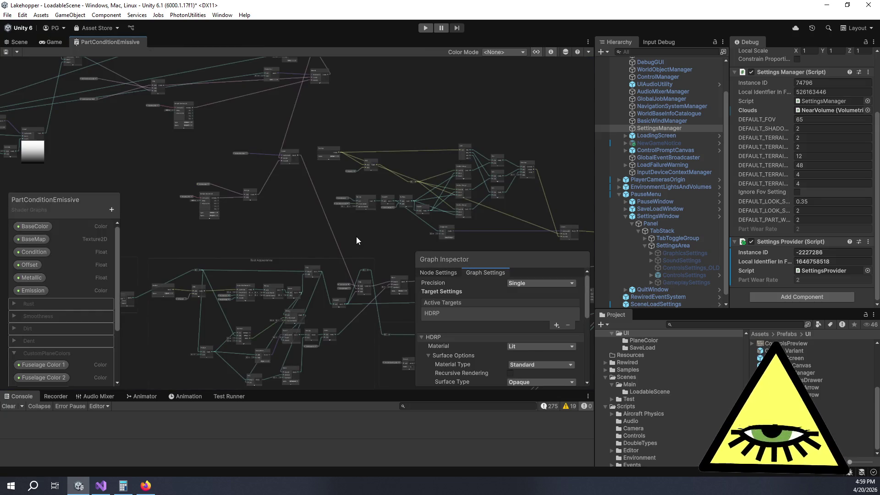
scroll(355, 235, "up", 8)
mouse_move(457, 201)
left_mouse_down()
mouse_move(381, 99)
mouse_move(352, 98)
mouse_move(395, 163)
mouse_move(388, 101)
left_mouse_up()
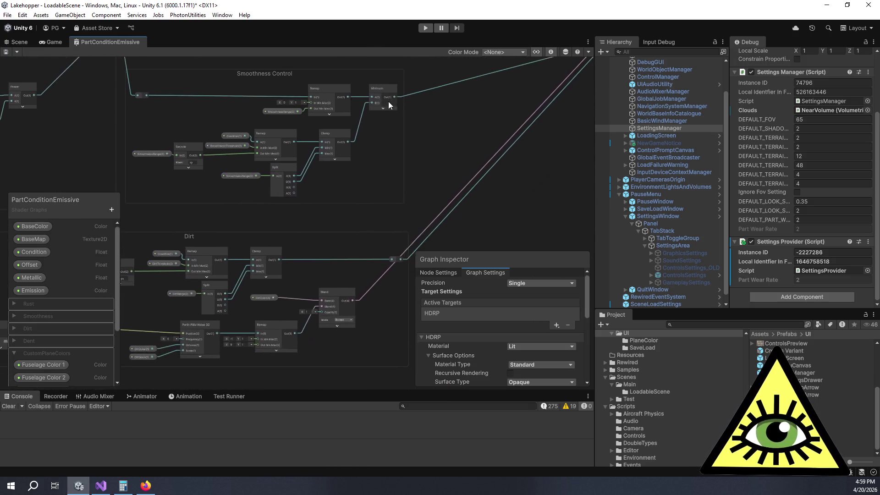
mouse_move(488, 261)
left_mouse_down()
mouse_move(441, 183)
mouse_move(363, 193)
mouse_move(351, 122)
left_mouse_up()
scroll(351, 122, "up", 3)
mouse_move(302, 169)
left_mouse_down()
mouse_move(452, 144)
mouse_move(482, 151)
mouse_move(341, 127)
left_mouse_up()
scroll(347, 124, "down", 8)
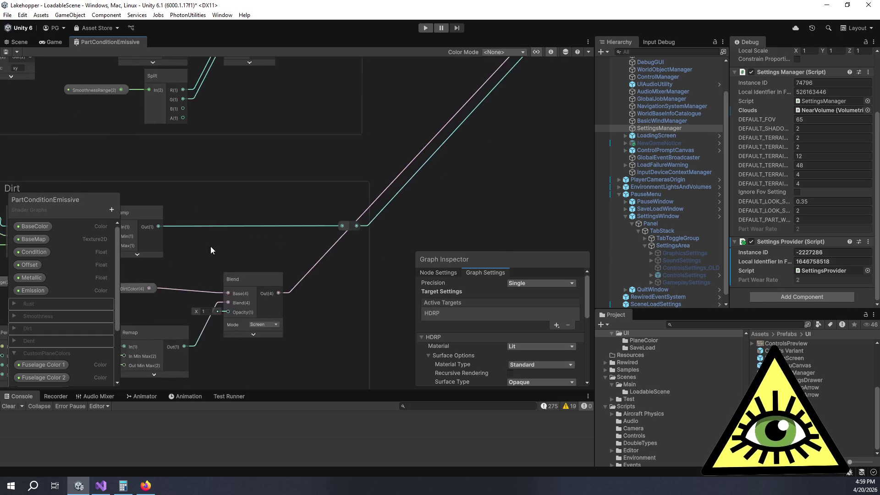
scroll(397, 147, "up", 6)
scroll(404, 136, "up", 3)
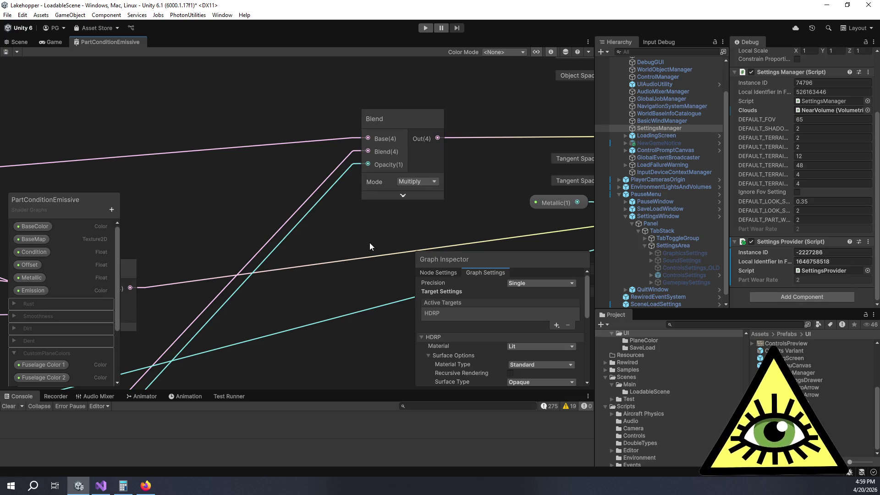
scroll(369, 243, "down", 3)
scroll(370, 245, "down", 1)
left_click_drag(351, 243, 336, 161)
left_click_drag(311, 186, 447, 194)
scroll(355, 175, "up", 2)
scroll(356, 180, "down", 2)
scroll(447, 195, "down", 3)
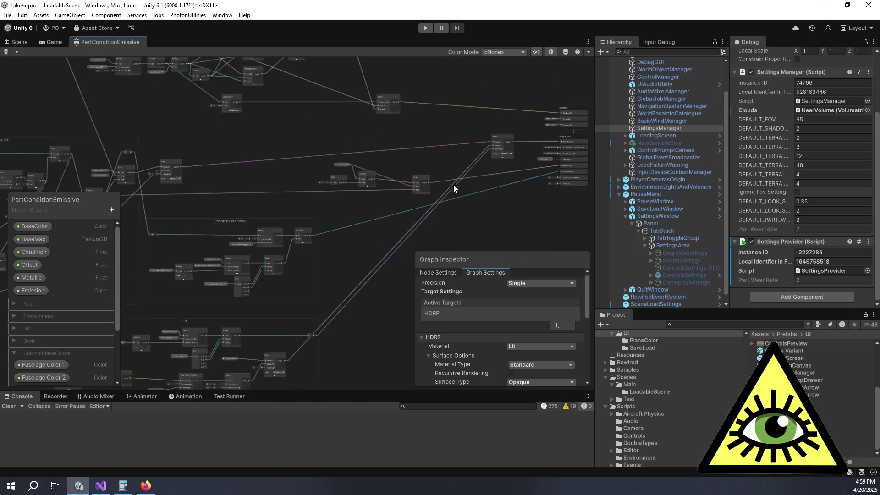
scroll(329, 213, "up", 4)
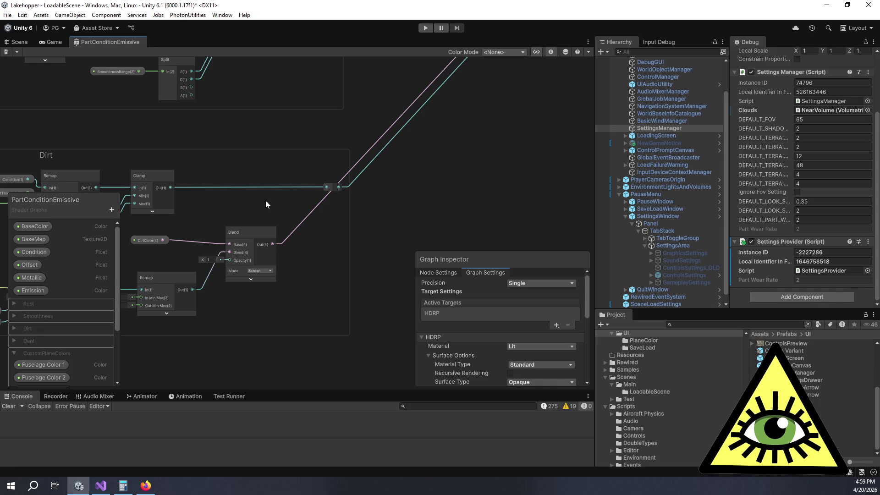
scroll(263, 199, "up", 1)
left_click_drag(263, 200, 344, 223)
mouse_move(260, 247)
left_mouse_down()
mouse_move(430, 209)
mouse_move(469, 177)
mouse_move(457, 173)
left_mouse_up()
left_click(185, 151)
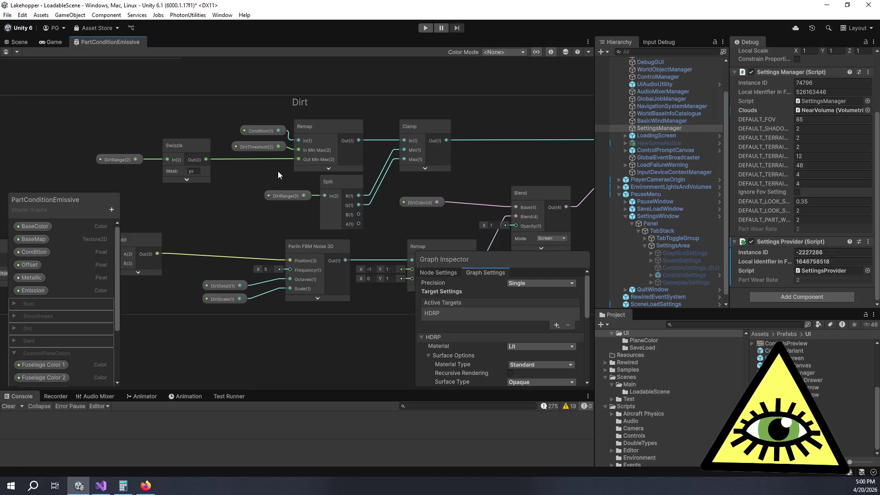
left_click_drag(279, 172, 242, 171)
left_click(265, 164)
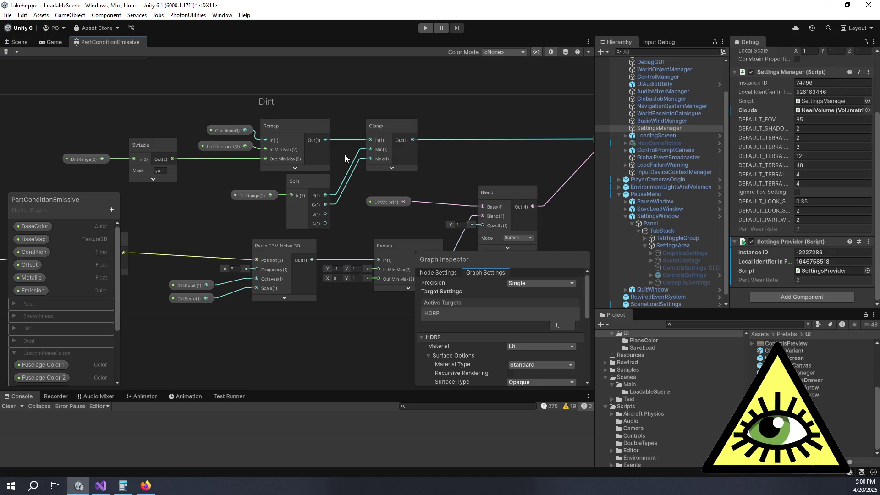
mouse_move(428, 165)
left_mouse_down()
mouse_move(383, 153)
mouse_move(405, 170)
left_mouse_up()
scroll(403, 170, "down", 2)
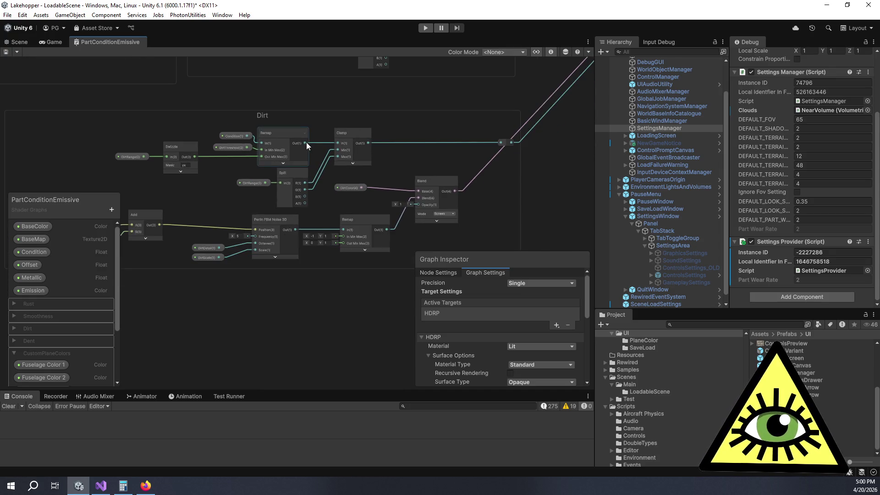
mouse_move(315, 142)
left_mouse_down()
mouse_move(401, 145)
mouse_move(279, 149)
left_mouse_up()
scroll(280, 180, "up", 3)
mouse_move(249, 202)
left_mouse_down()
mouse_move(336, 198)
mouse_move(244, 193)
left_mouse_up()
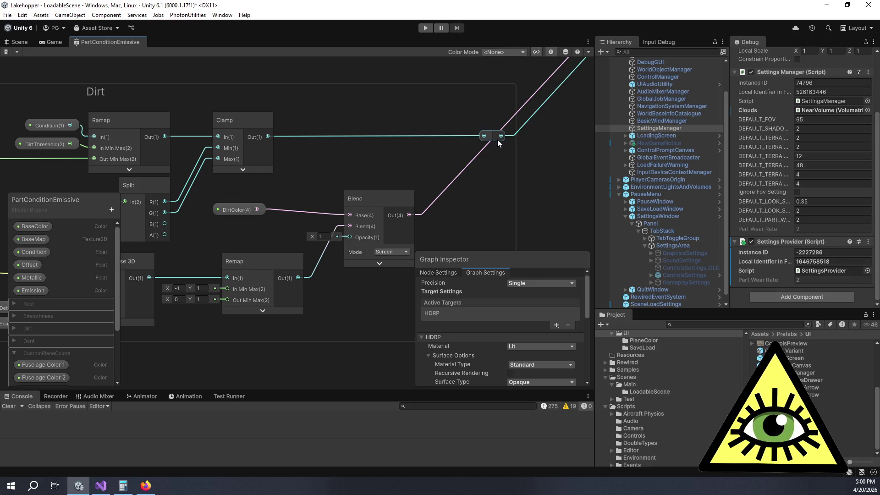
scroll(496, 139, "down", 5)
left_click_drag(541, 130, 315, 271)
scroll(413, 154, "up", 4)
- Pan to the Minimum and Lerp nodes, nudge the Emission property node, and open node search beside Lerp
scroll(503, 156, "down", 3)
scroll(364, 207, "up", 3)
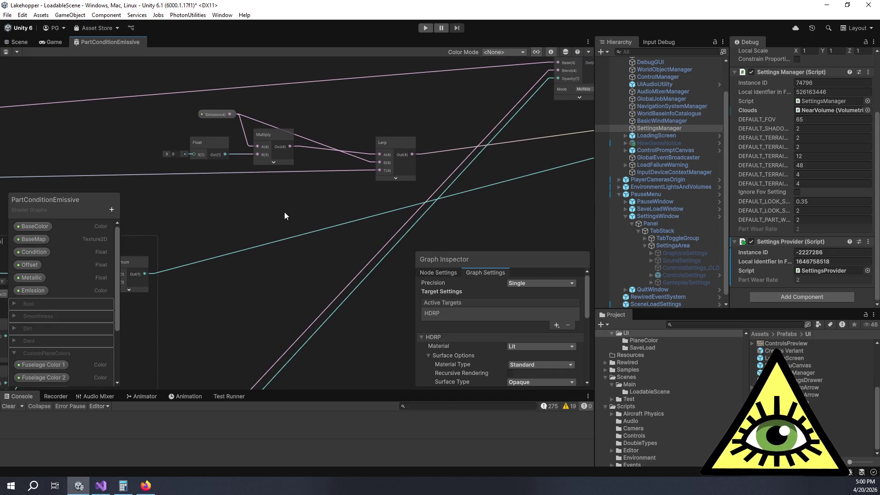
left_click_drag(280, 209, 311, 207)
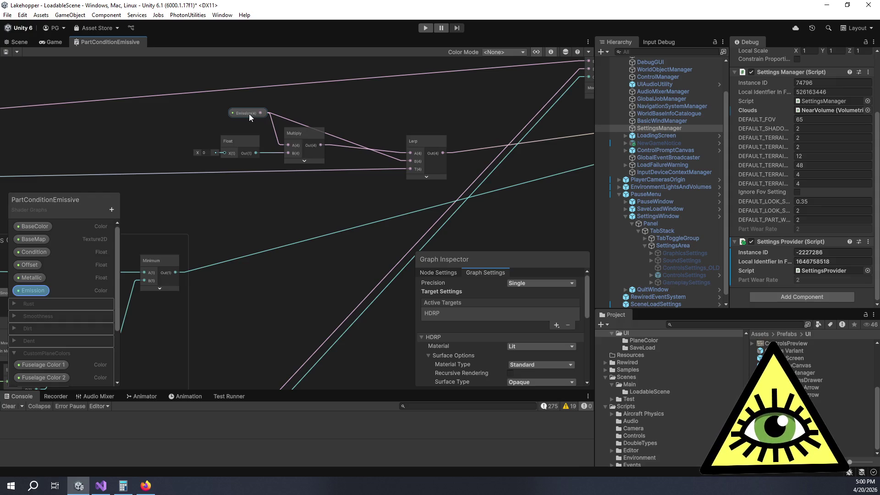
mouse_move(254, 111)
left_mouse_down()
mouse_move(281, 102)
mouse_move(268, 141)
mouse_move(275, 126)
mouse_move(267, 123)
left_mouse_up()
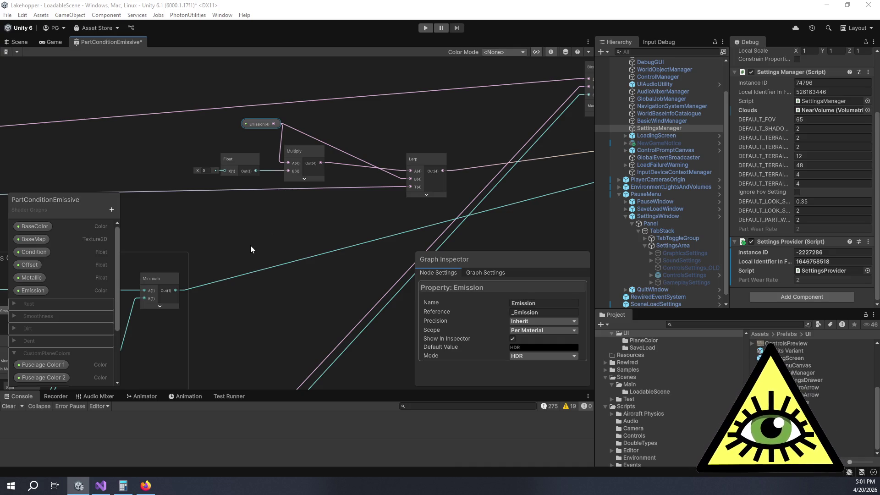
mouse_move(268, 247)
left_mouse_down()
mouse_move(219, 207)
mouse_move(349, 219)
left_mouse_up()
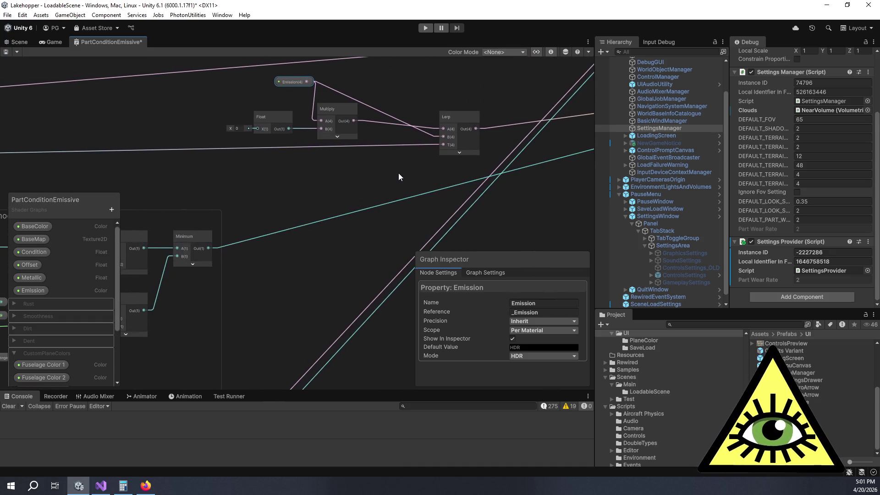
key("space")
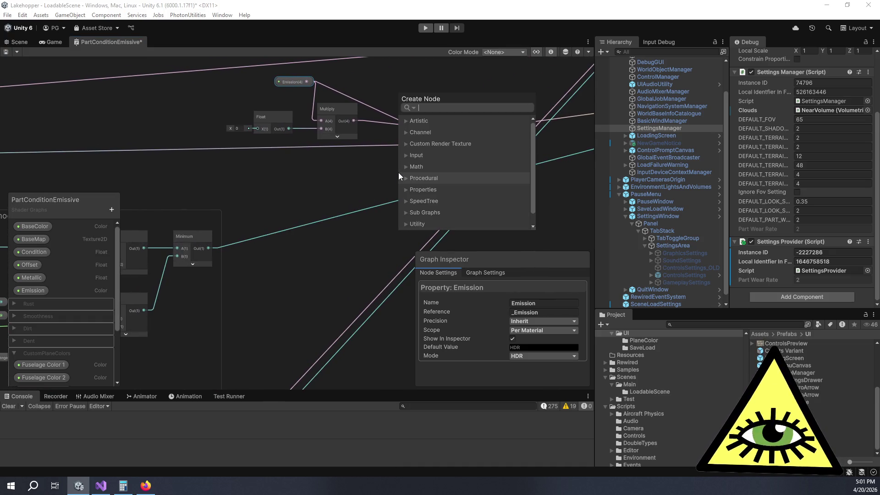
- Add a Maximum node via the 'max' search and place it just below the Lerp node
type("max")
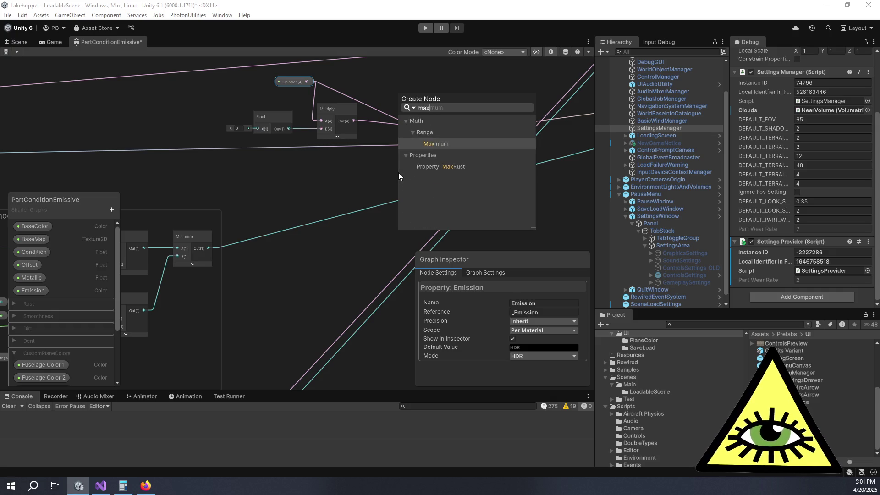
key("Return")
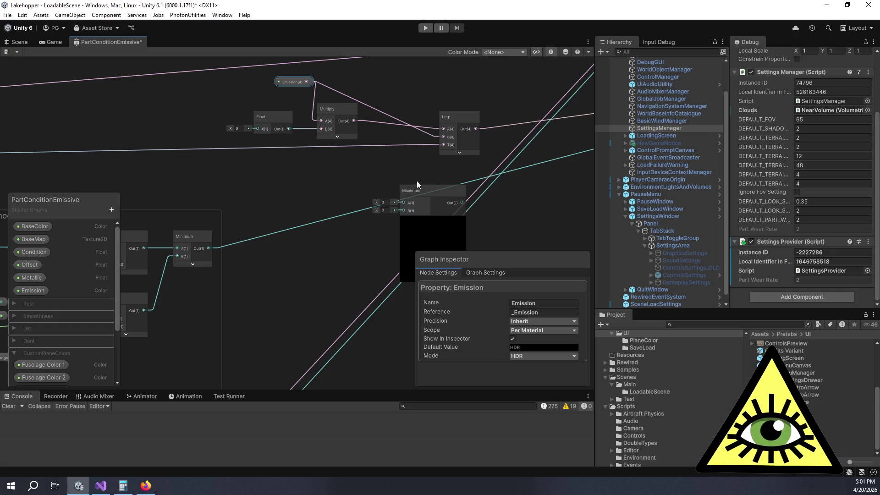
left_click_drag(428, 189, 395, 161)
- Select the Lerp node together with its T input wire
left_click_drag(441, 144, 429, 148)
left_click(438, 146)
left_click(424, 151)
left_click_drag(402, 158, 431, 151)
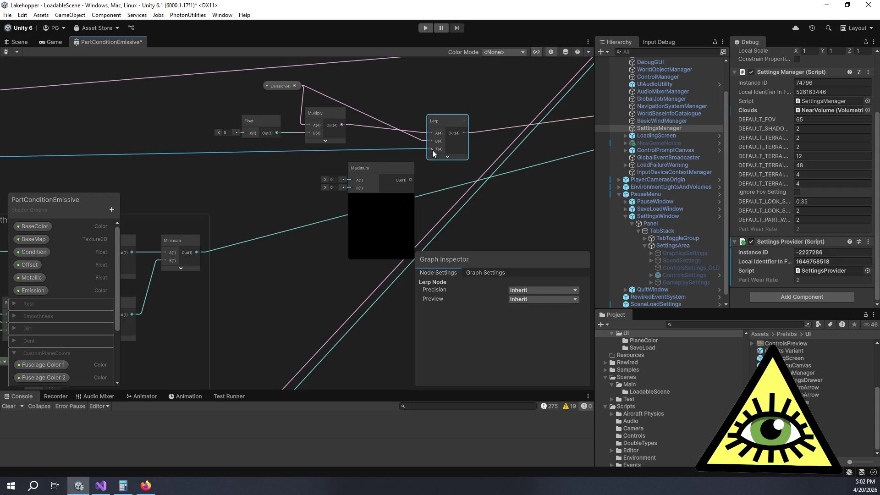
mouse_move(433, 152)
left_mouse_down()
mouse_move(415, 161)
mouse_move(430, 156)
left_mouse_up()
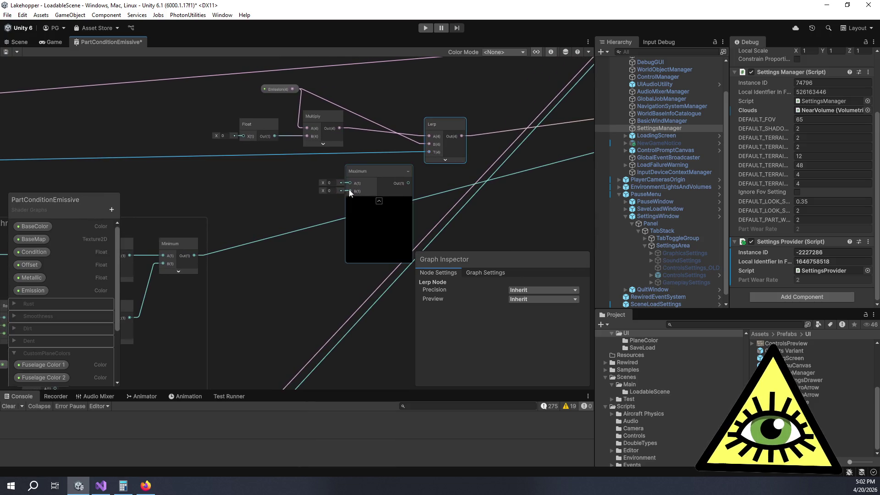
scroll(376, 159, "down", 3)
left_click_drag(290, 159, 474, 186)
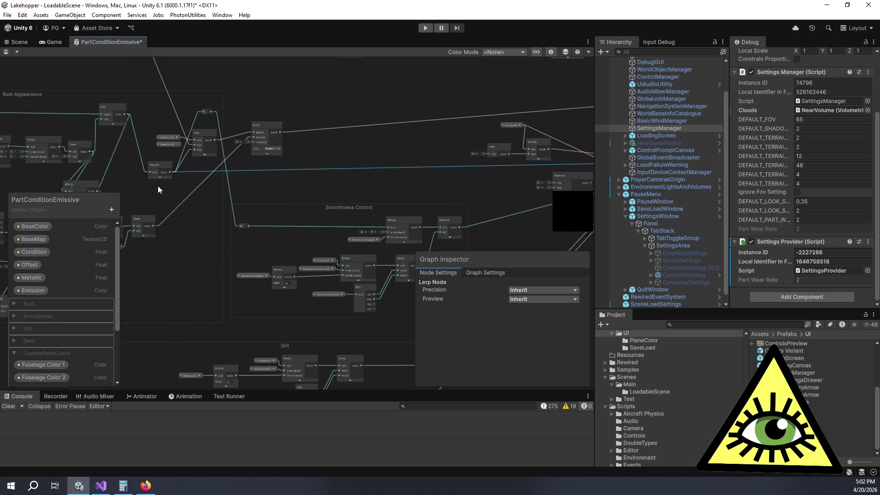
mouse_move(174, 172)
left_mouse_down()
mouse_move(539, 187)
mouse_move(451, 131)
mouse_move(422, 50)
left_mouse_up()
scroll(264, 277, "up", 2)
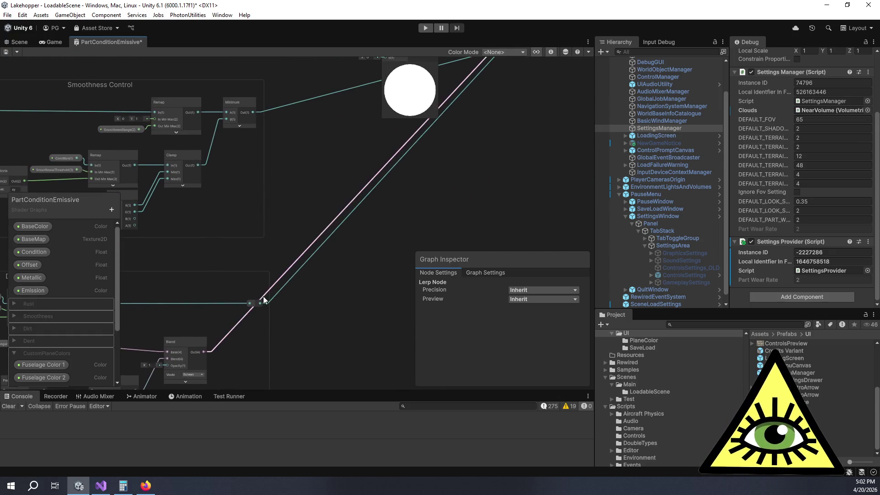
mouse_move(260, 303)
left_mouse_down()
mouse_move(381, 110)
mouse_move(382, 122)
left_mouse_up()
left_click(409, 134)
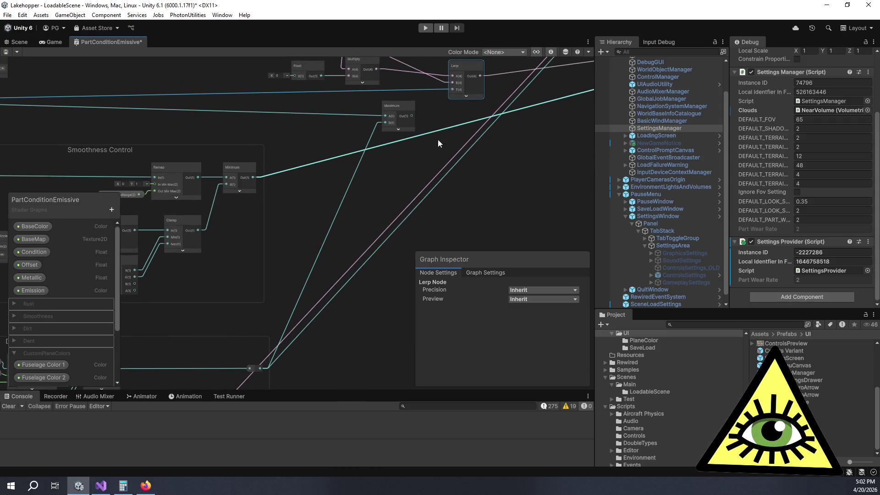
left_click_drag(510, 74, 408, 158)
scroll(338, 190, "up", 4)
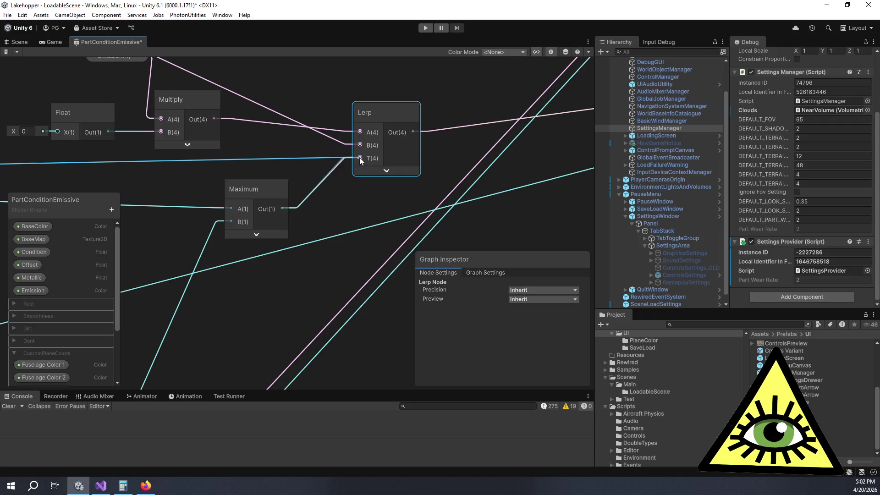
scroll(360, 180, "down", 5)
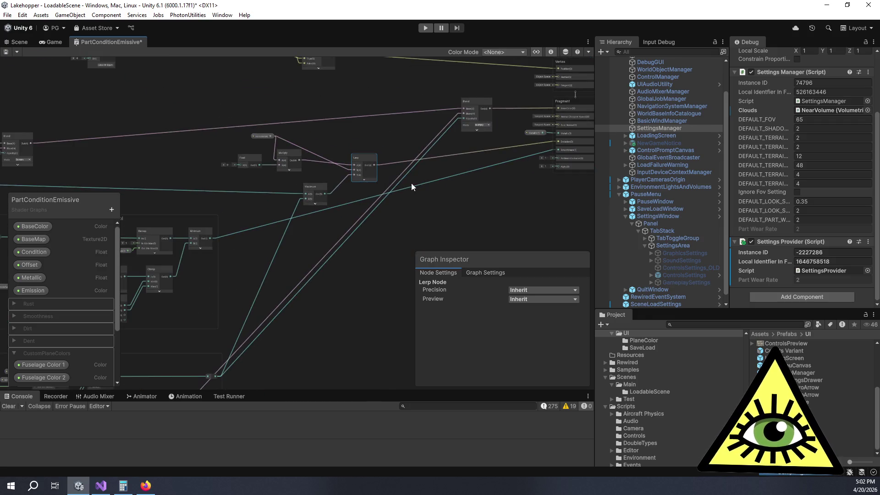
scroll(416, 192, "up", 2)
scroll(417, 192, "up", 1)
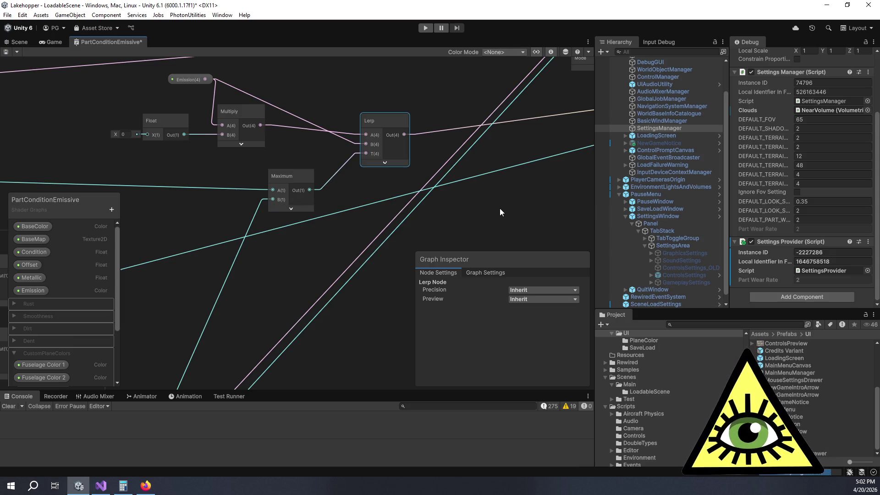
scroll(496, 247, "down", 4)
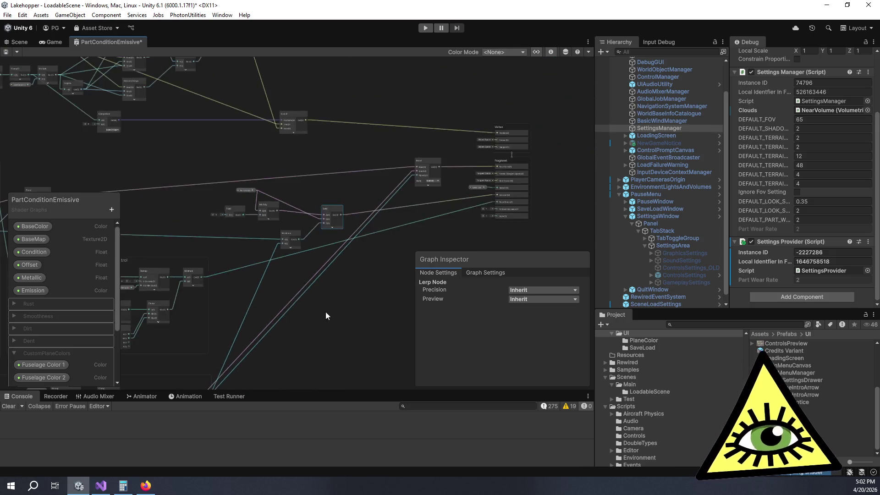
scroll(444, 121, "up", 2)
scroll(444, 121, "up", 2)
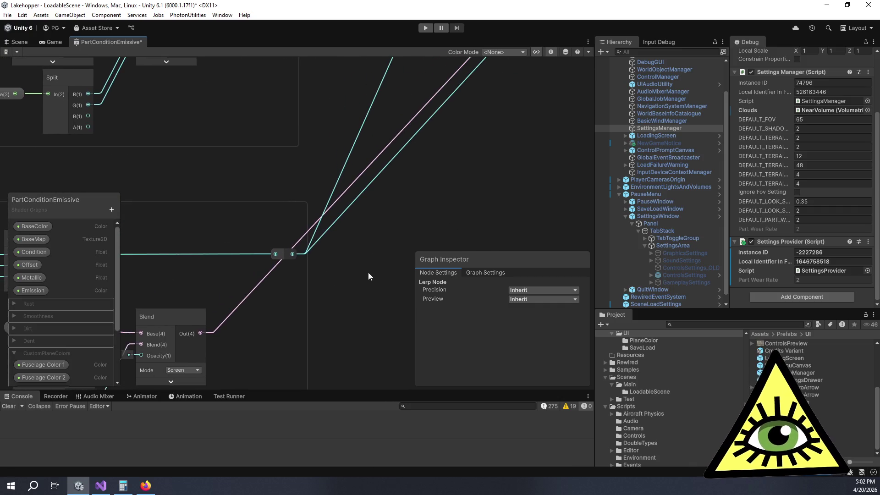
scroll(506, 113, "up", 1)
scroll(327, 297, "down", 1)
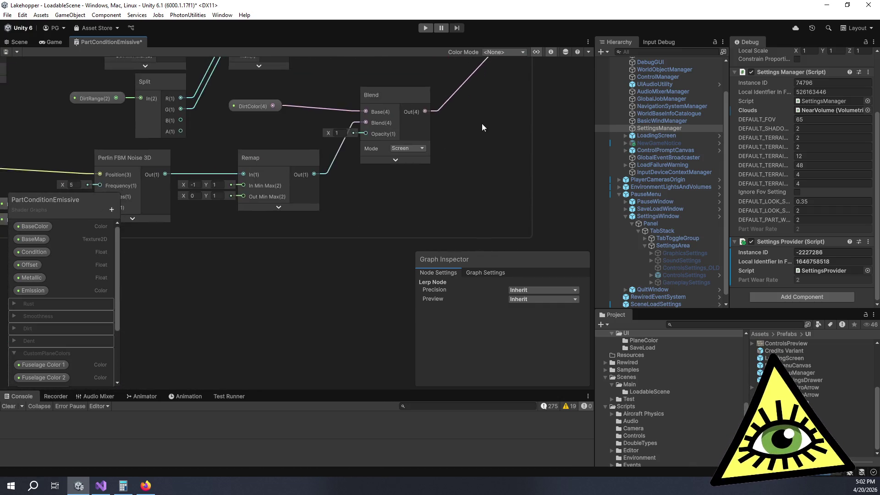
scroll(339, 289, "up", 1)
scroll(429, 164, "down", 4)
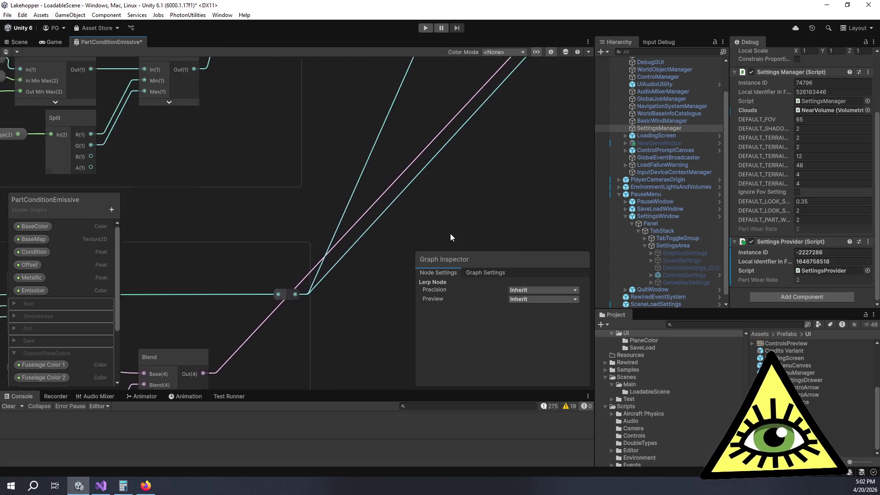
scroll(413, 191, "up", 2)
scroll(480, 111, "up", 2)
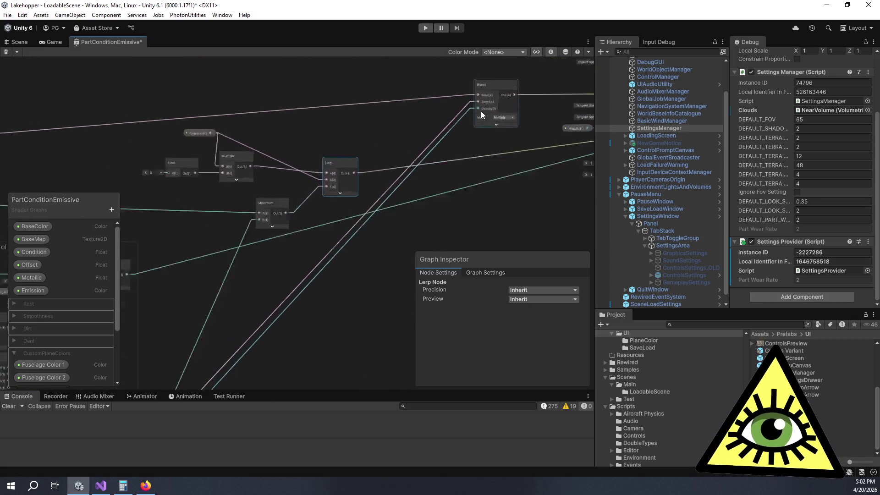
scroll(495, 92, "up", 4)
scroll(483, 96, "down", 5)
scroll(397, 147, "up", 2)
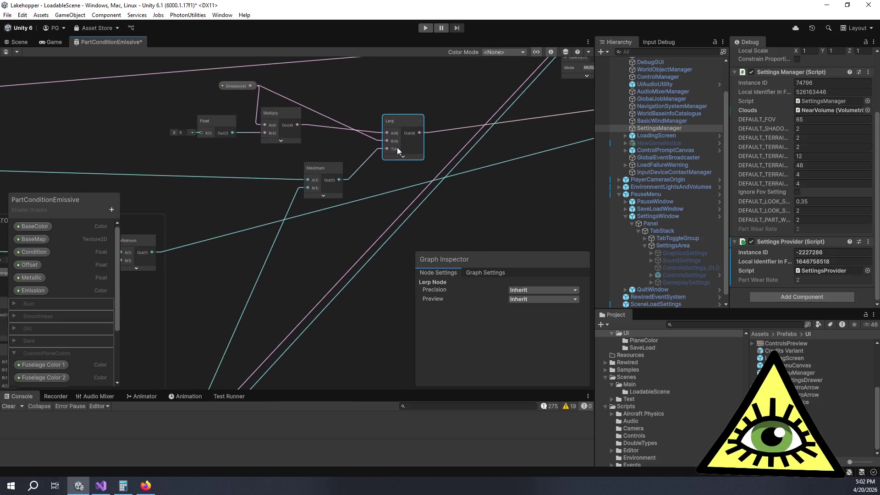
scroll(431, 155, "up", 1)
- Save PartConditionEmissive with Ctrl+S so the Maximum-driven Lerp T wiring compiles
left_click_drag(281, 277, 421, 179)
key("ctrl+s")
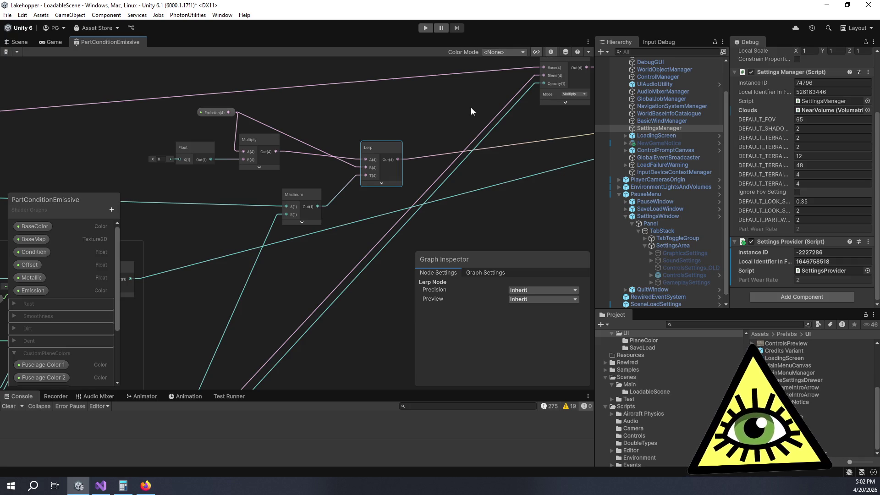
left_click_drag(460, 103, 480, 116)
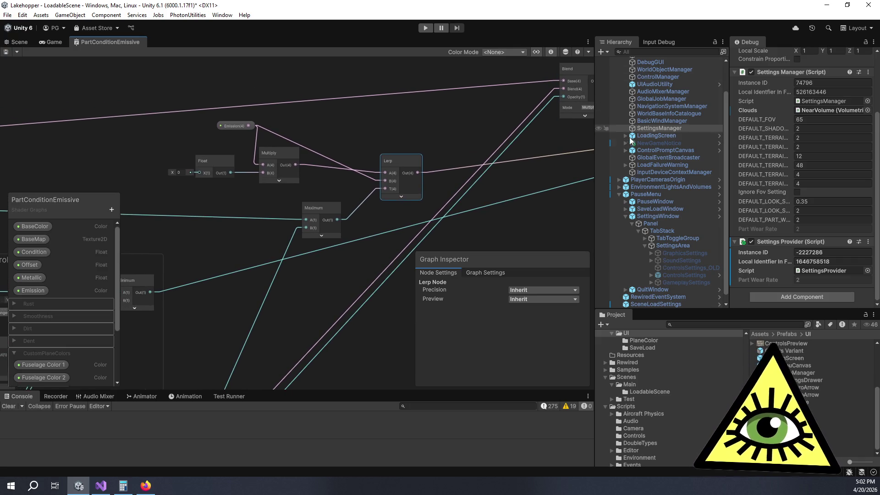
scroll(624, 133, "up", 3)
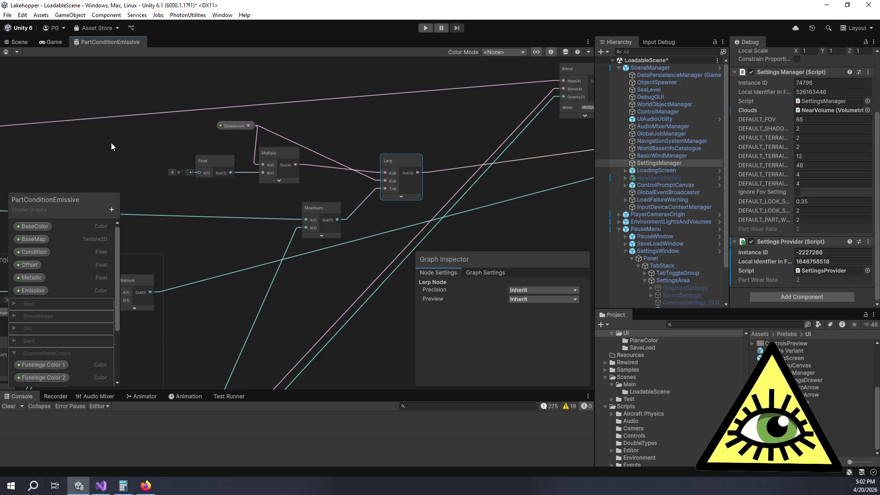
left_click_drag(475, 114, 479, 115)
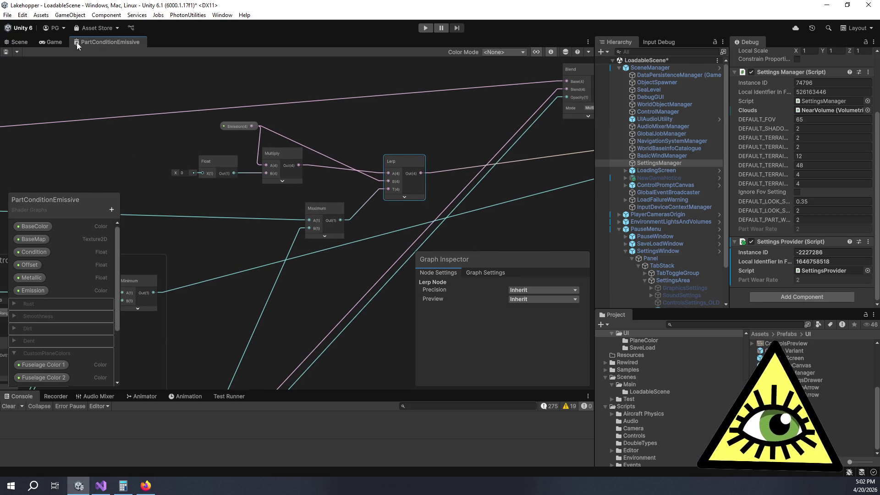
- Switch to the Game view showing Loading... and resize it against the Hierarchy and Console panels
left_click(53, 42)
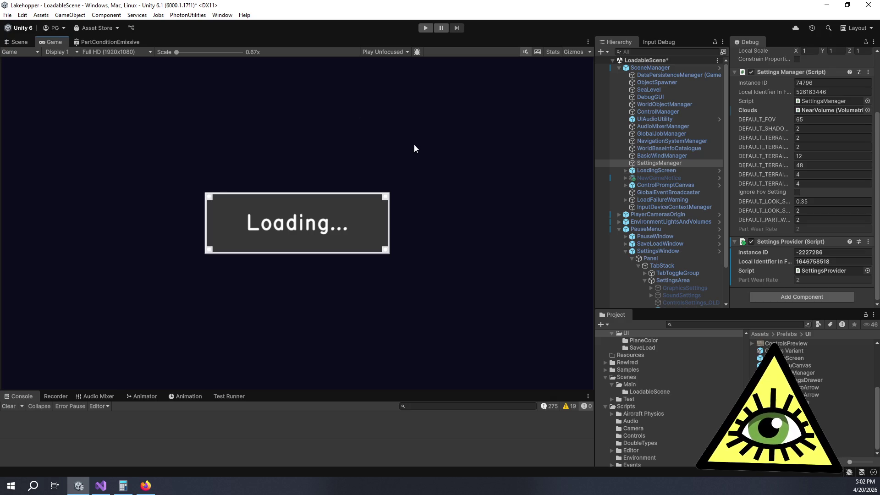
left_click_drag(594, 100, 618, 106)
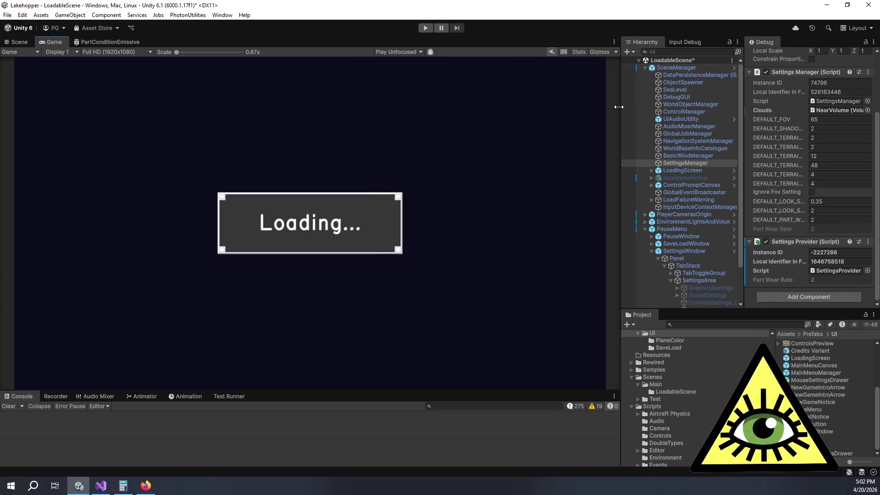
mouse_move(564, 390)
left_mouse_down()
mouse_move(576, 419)
mouse_move(561, 406)
left_mouse_up()
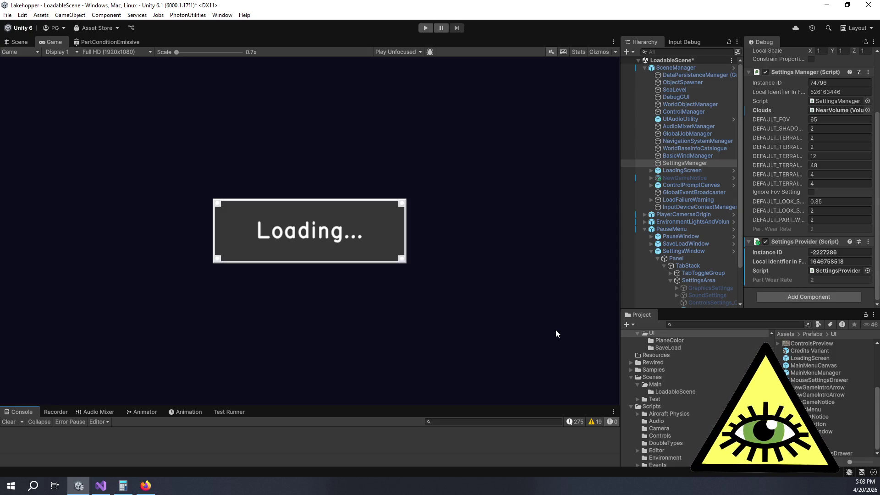
left_click_drag(620, 204, 617, 204)
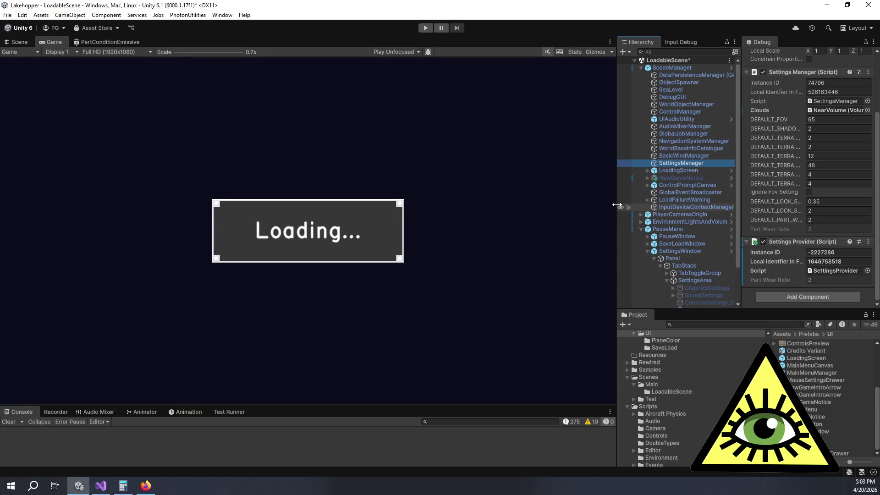
left_click(221, 38)
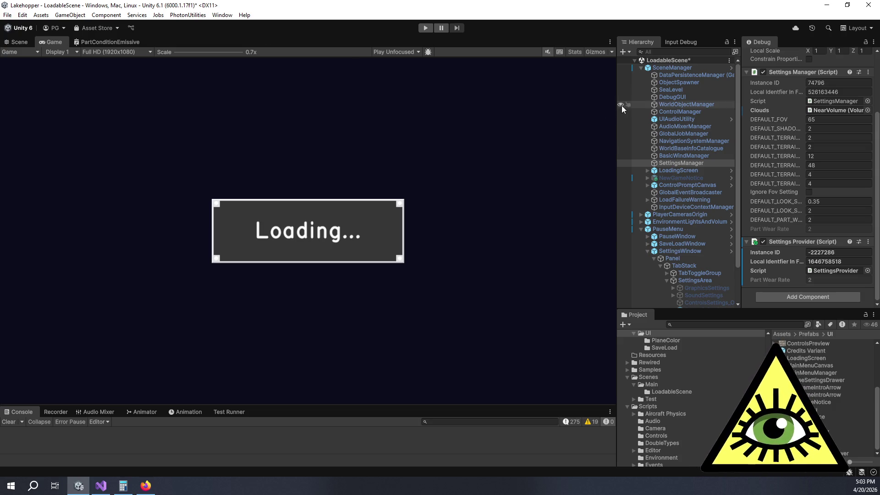
mouse_move(616, 106)
left_mouse_down()
mouse_move(600, 106)
mouse_move(628, 106)
mouse_move(587, 119)
left_mouse_up()
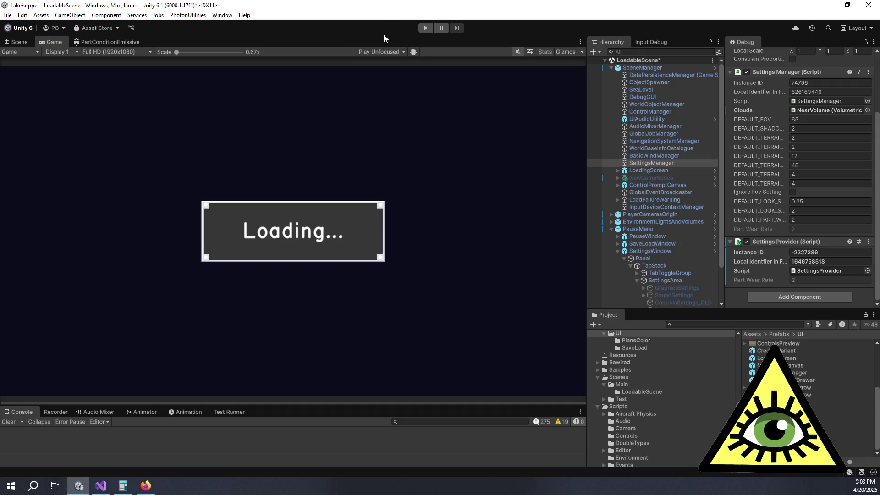
left_click_drag(587, 88, 603, 87)
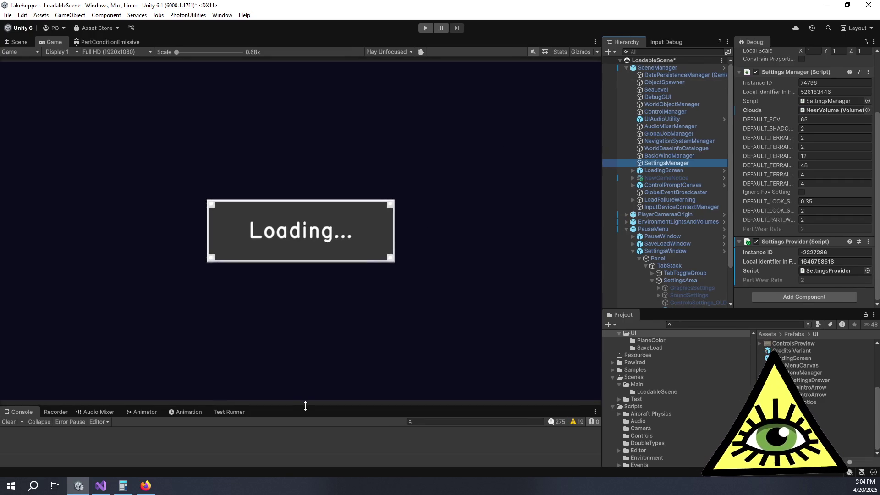
left_click_drag(305, 406, 301, 382)
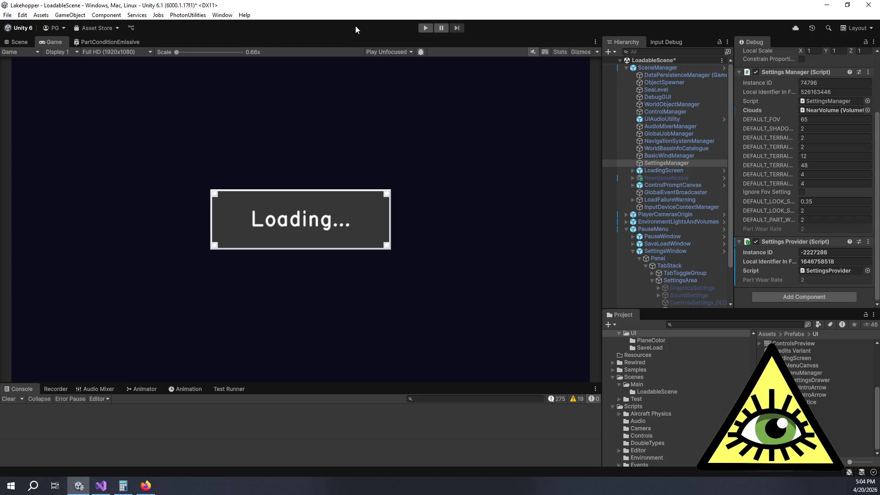
left_click(380, 22)
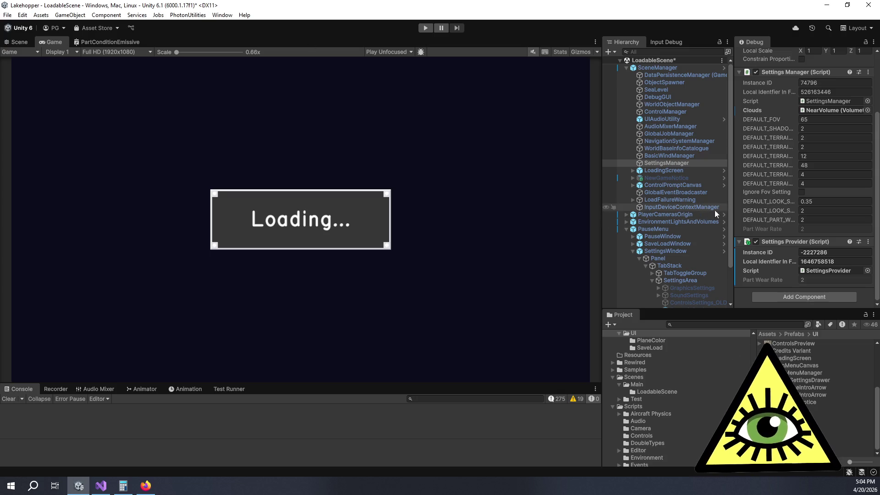
- Uncheck Load From Save File on SceneLoadSettings, then play and dismiss the Welcome to Lakehopper notice
left_click(625, 229)
left_click(651, 244)
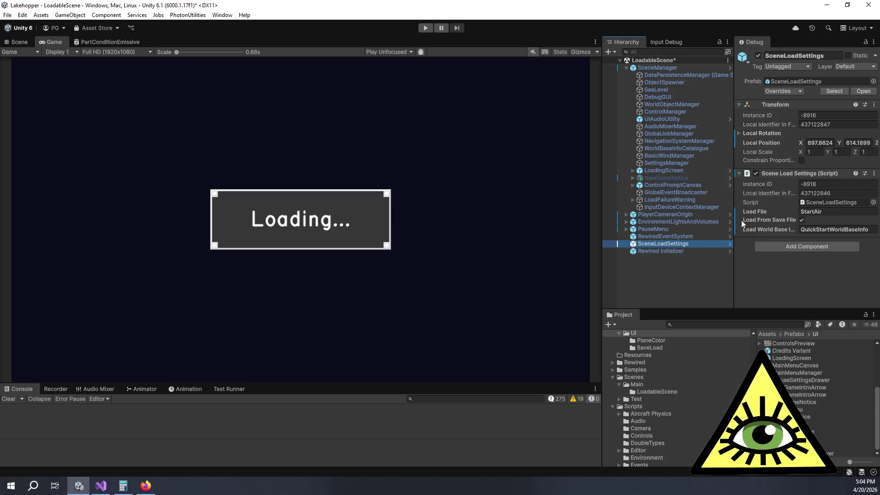
left_click(802, 221)
left_click(832, 213)
key("Return")
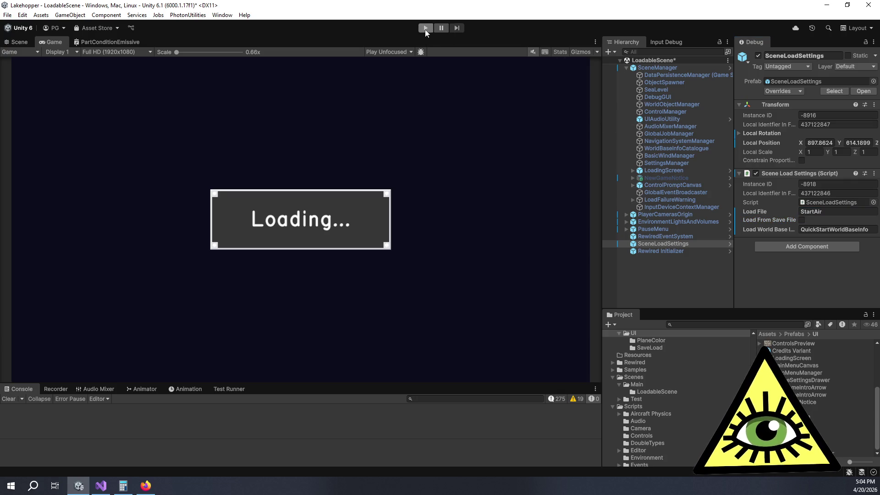
left_click(426, 28)
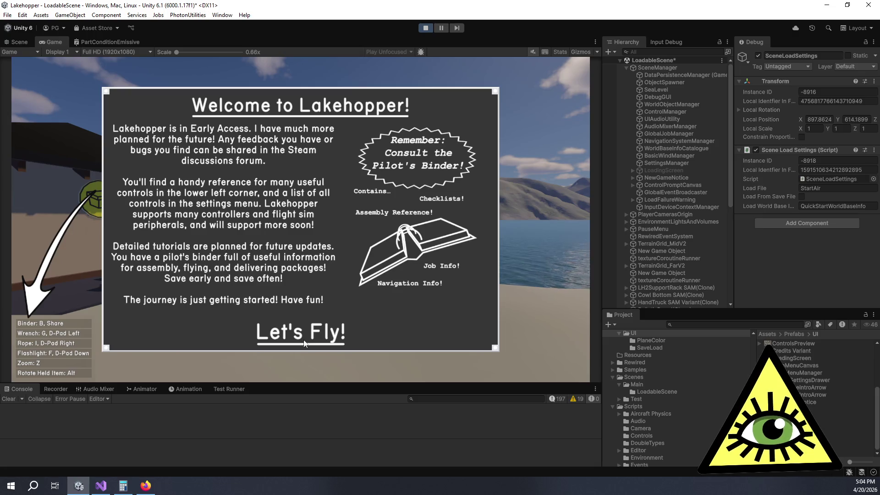
left_click(302, 331)
- Walk into the shack, pick up the cyan-glowing loop wheel, and drop it on the beach sand
key("w")
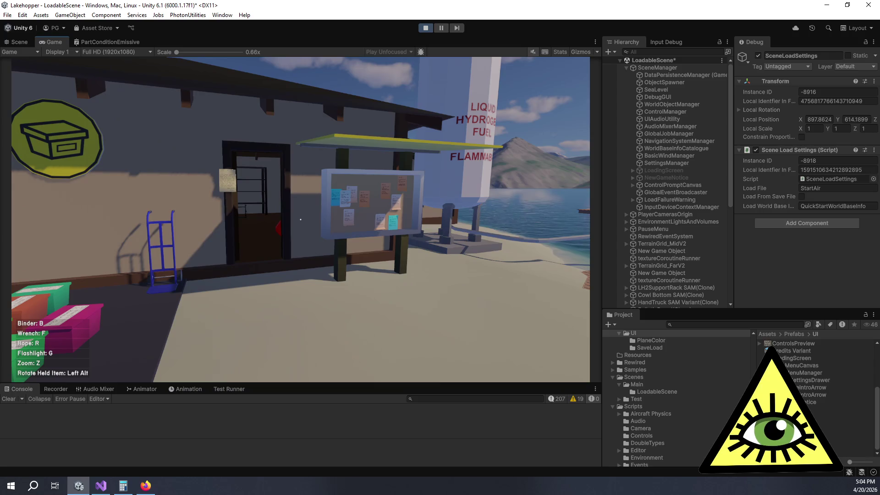
key("w")
key("w")
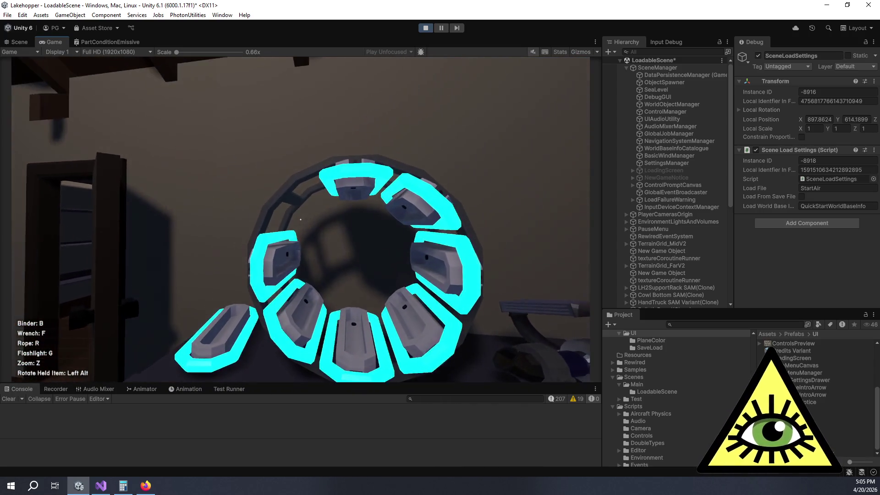
left_click(301, 220)
key("w")
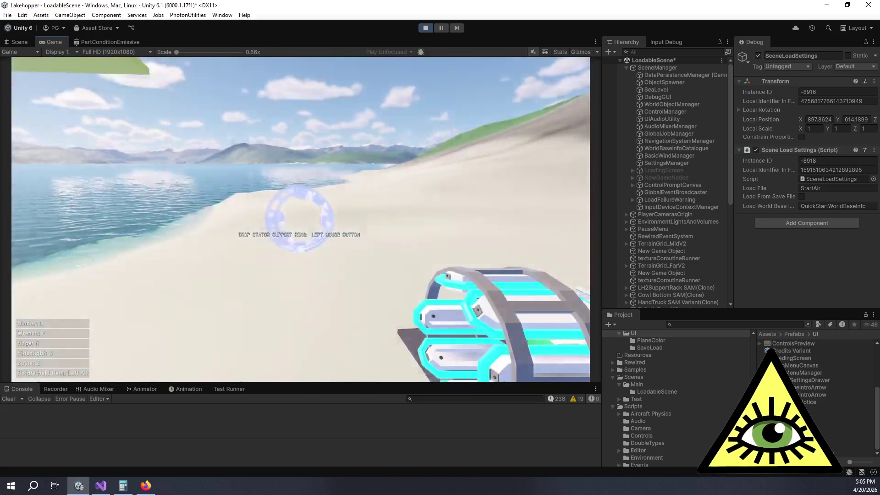
left_click(300, 220)
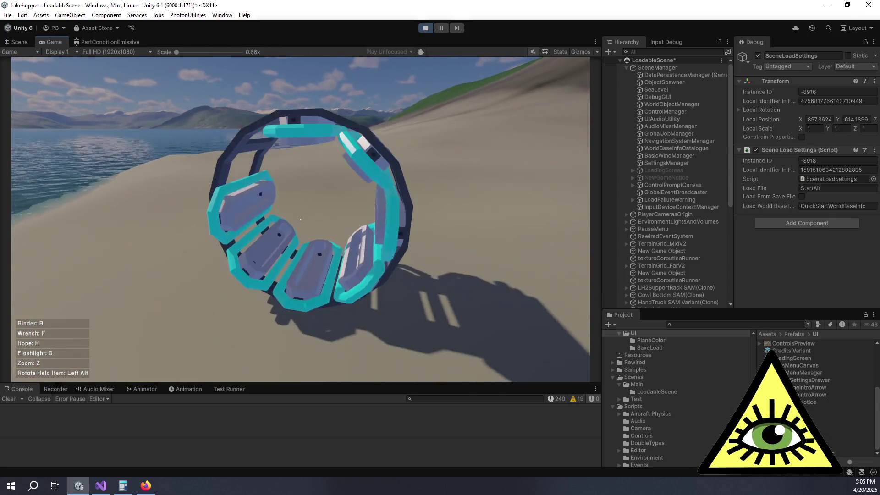
key("Escape")
left_click(652, 51)
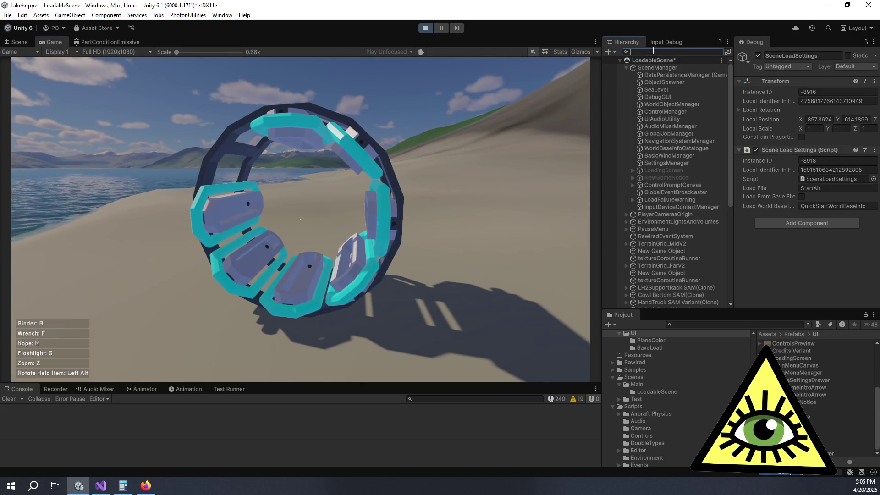
- Select every BednorzLoopPart Variant found by 'looppart' and switch the Inspector to Normal mode
type("looppart")
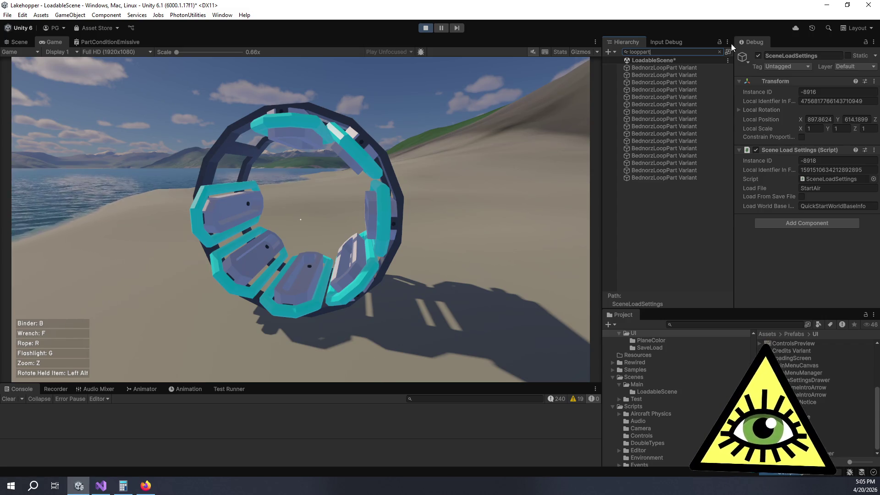
left_click(702, 68)
left_click(702, 178, "shift")
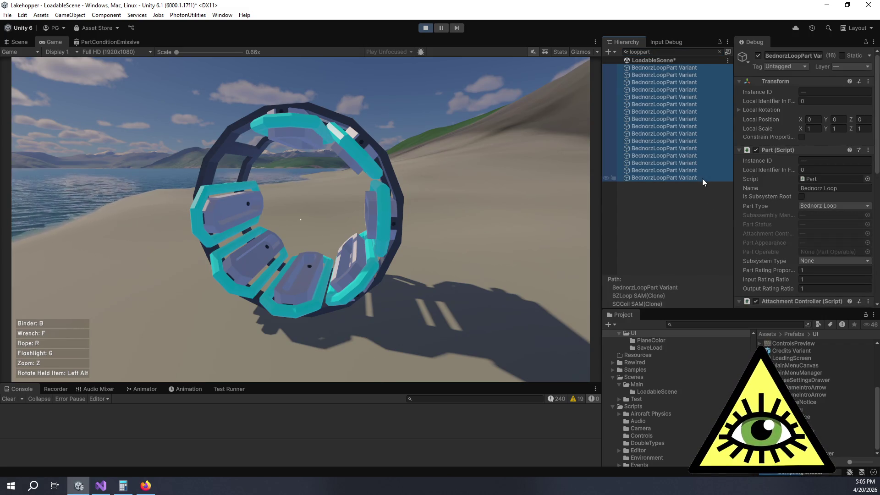
scroll(782, 218, "down", 3)
scroll(816, 169, "down", 3)
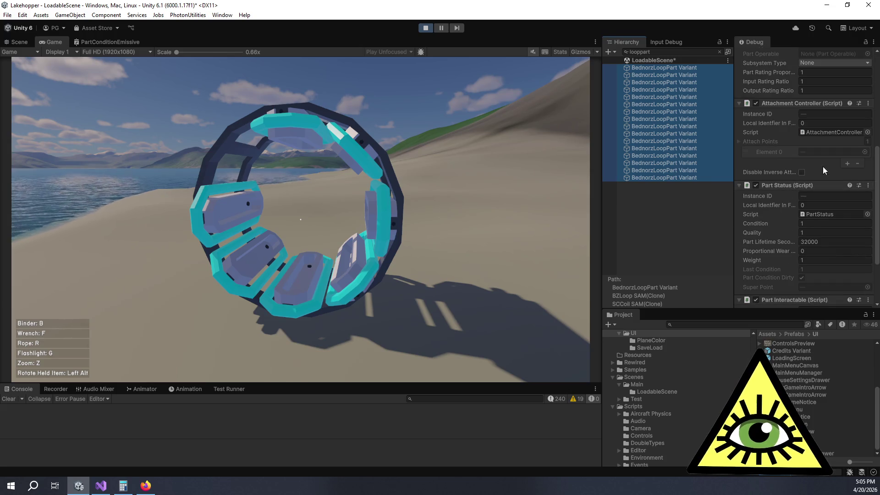
left_click(873, 42)
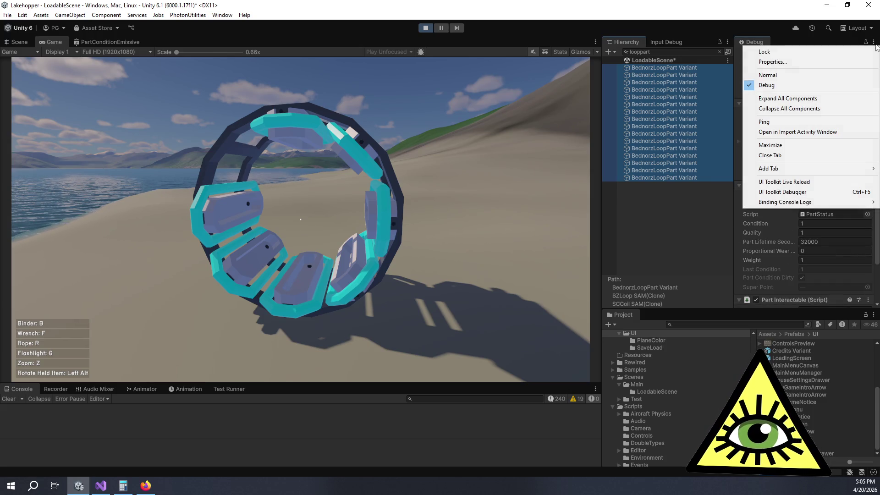
left_click(841, 77)
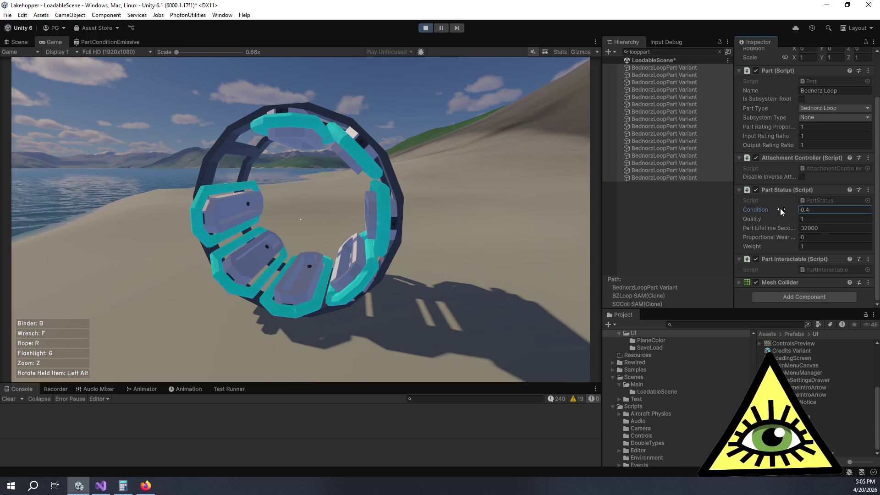
- Set Part Status Condition to 0.5 and pick up the wheel in-game to check its glow
left_click_drag(778, 208, 778, 211)
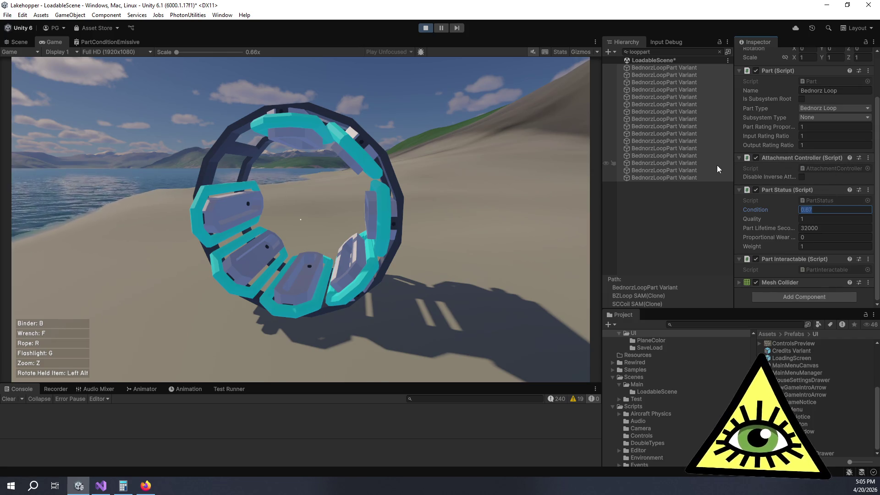
type("0.5")
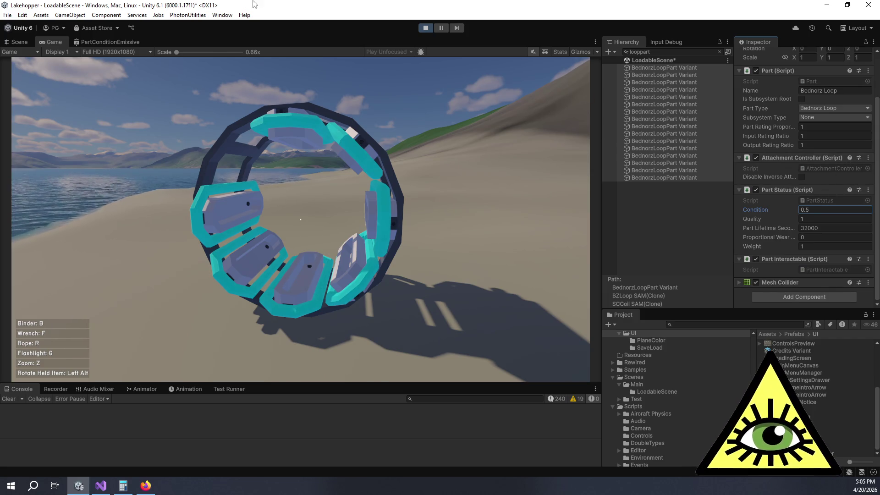
type("w")
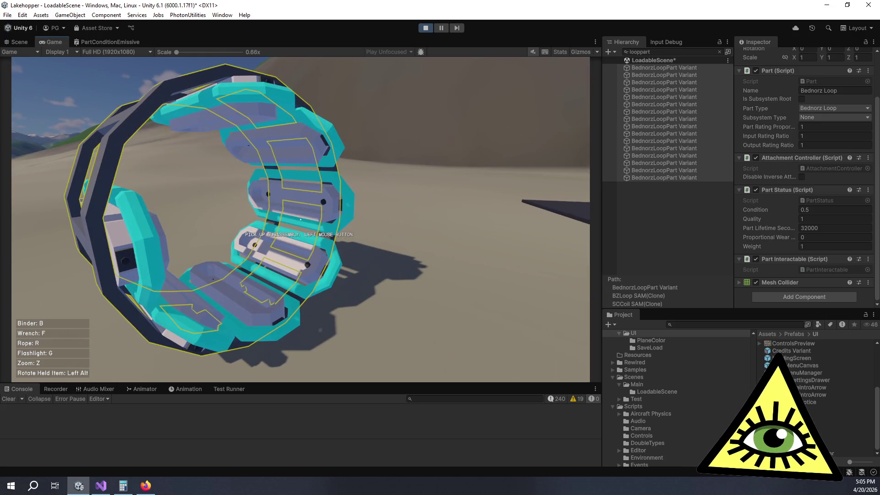
type("a")
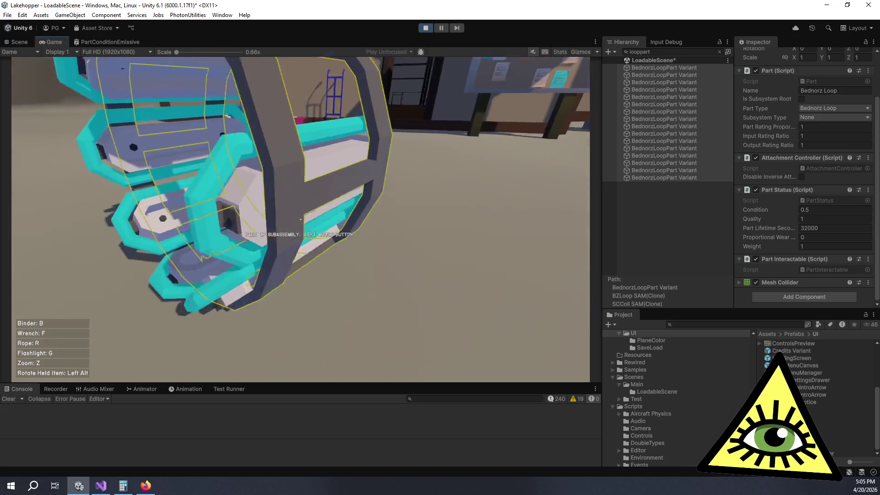
type("s")
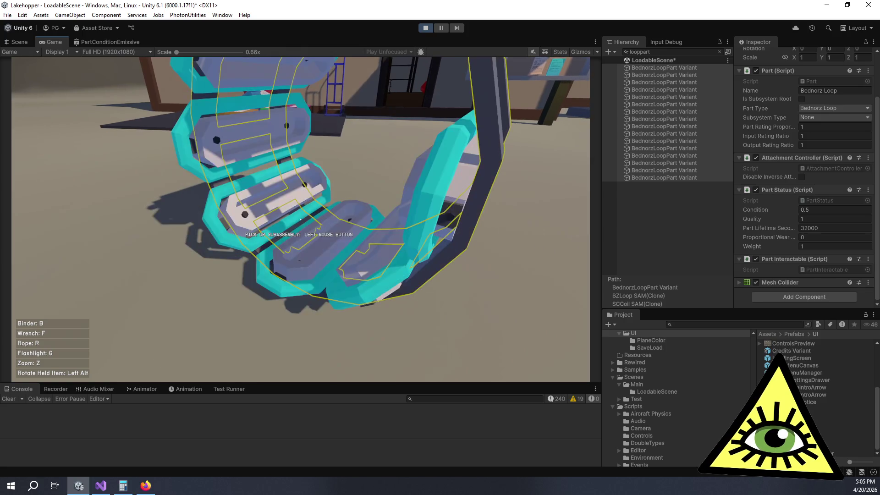
type("w")
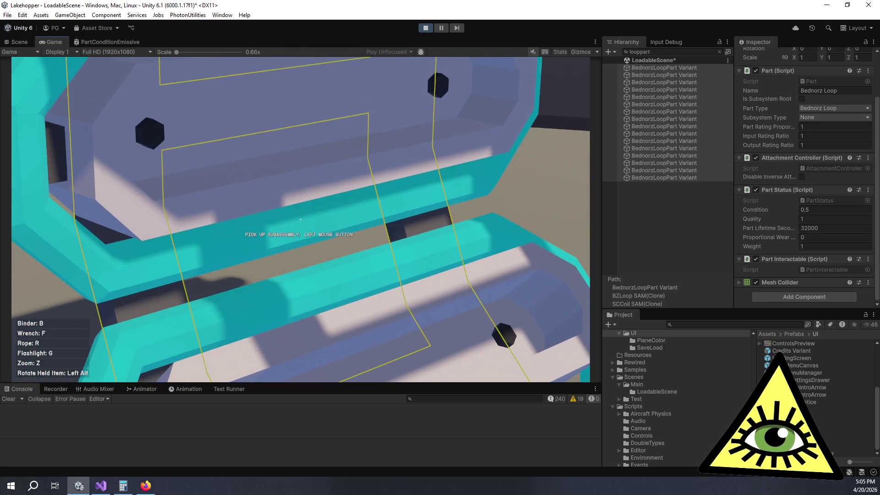
type("s")
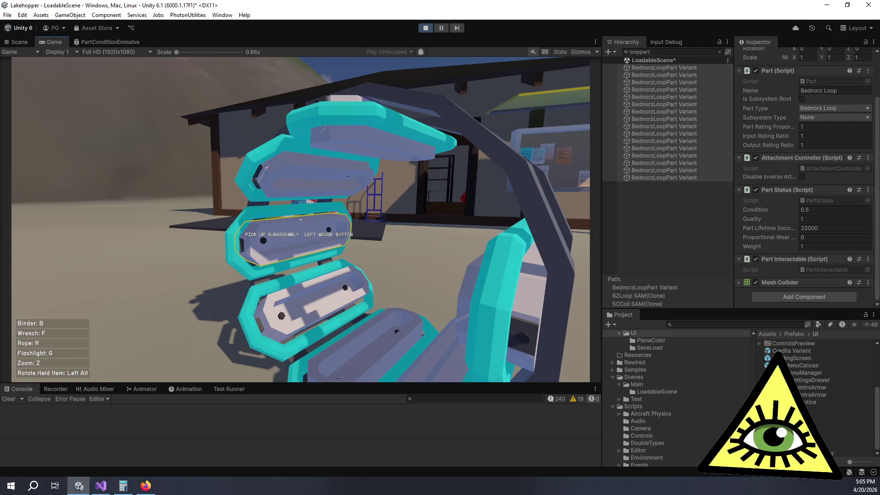
left_click(300, 220)
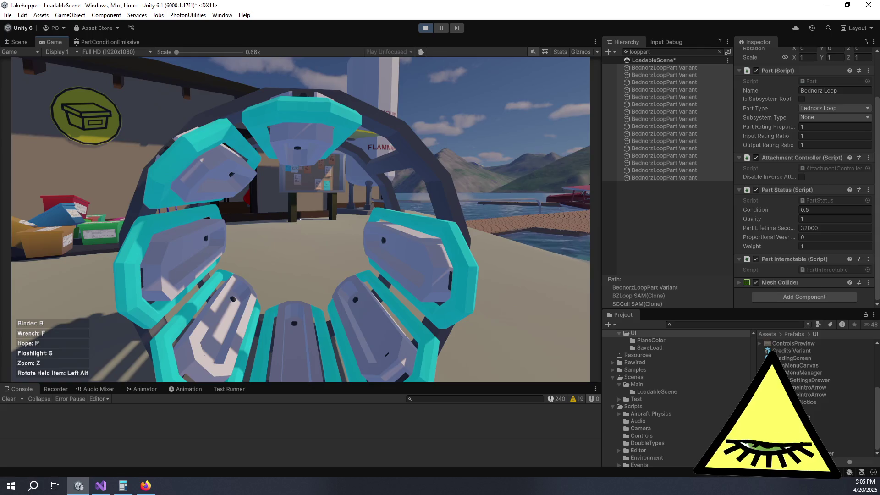
key("Escape")
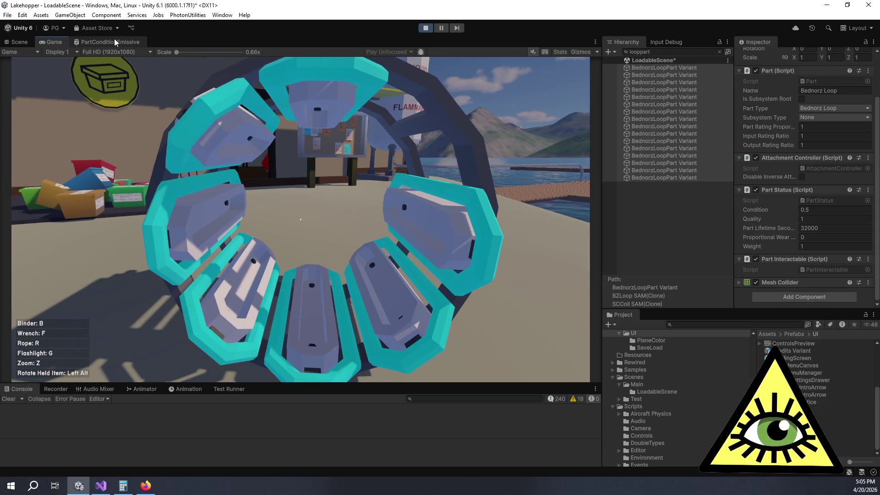
- In the PartConditionEmissive graph, wire the Blend node's Out into the Maximum node's B input
left_click(114, 40)
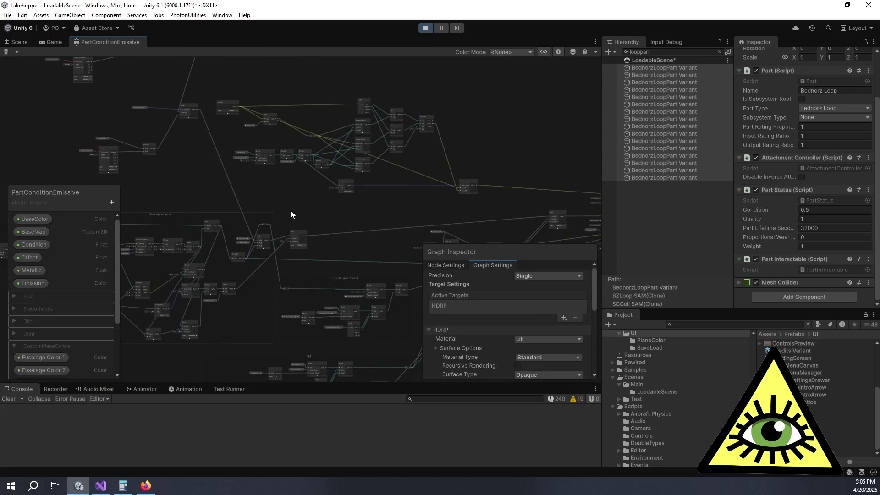
scroll(348, 190, "up", 10)
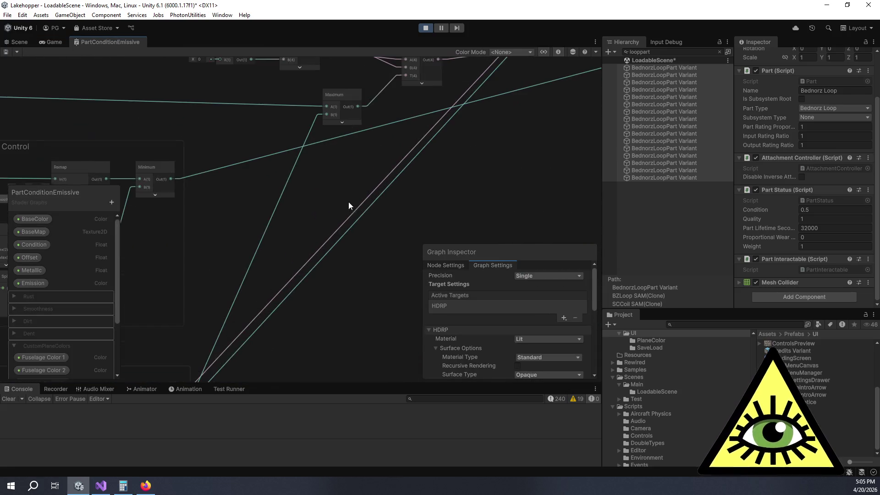
left_click_drag(342, 235, 457, 82)
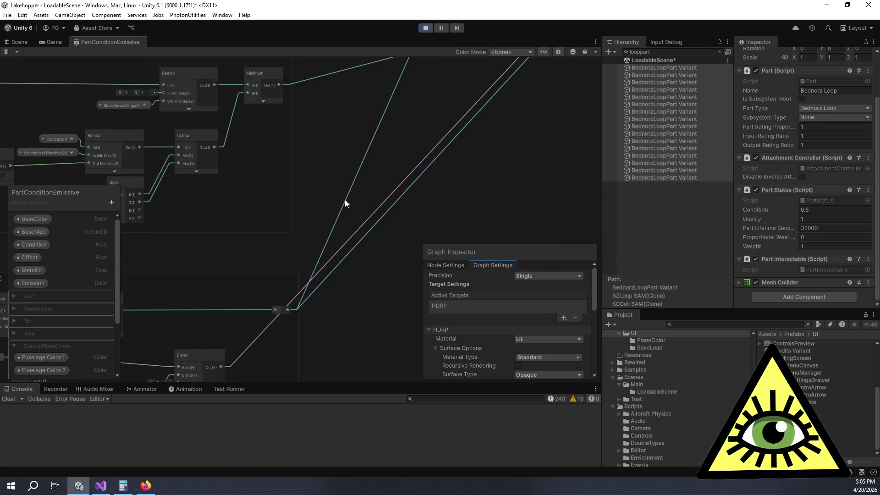
left_click_drag(350, 196, 331, 163)
scroll(343, 194, "down", 2)
left_click_drag(342, 194, 337, 268)
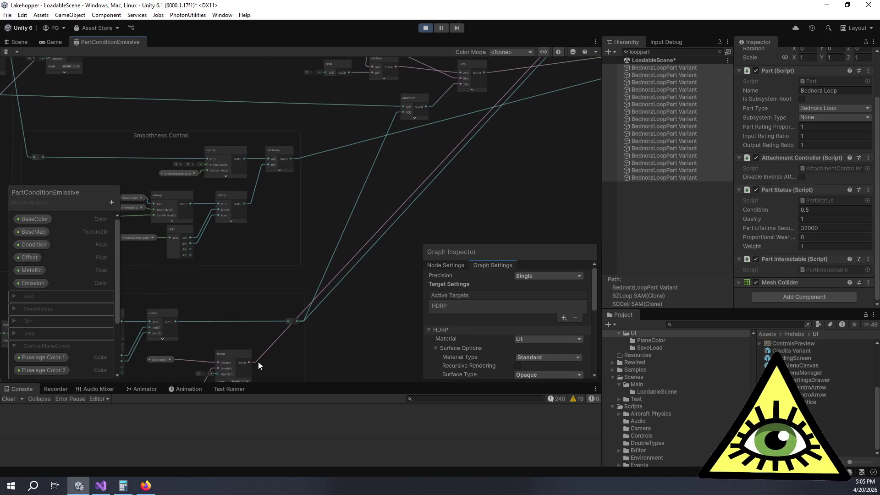
mouse_move(249, 362)
left_mouse_down()
mouse_move(321, 200)
mouse_move(400, 109)
left_mouse_up()
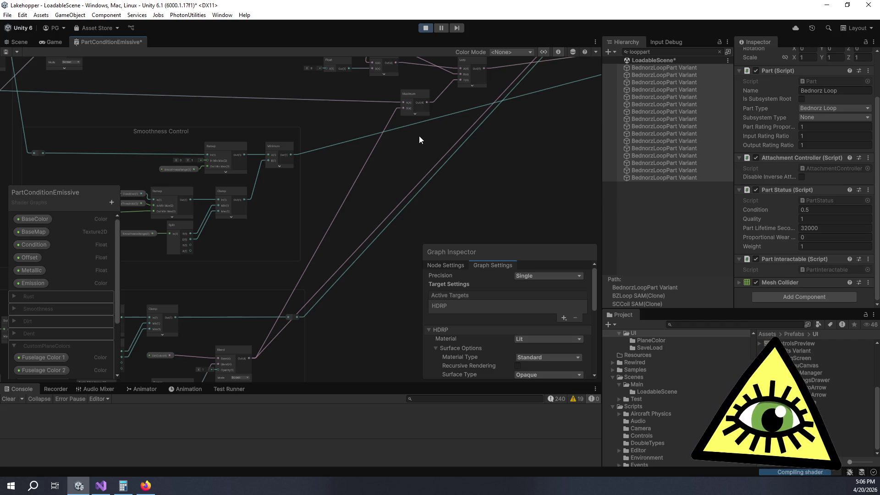
- Pan the graph to bring the Float, Multiply, Lerp and Maximum nodes into view
scroll(421, 130, "down", 1)
mouse_move(421, 130)
left_mouse_down()
mouse_move(414, 230)
mouse_move(397, 151)
mouse_move(356, 172)
left_mouse_up()
scroll(348, 222, "up", 5)
mouse_move(516, 40)
left_mouse_down()
mouse_move(454, 95)
mouse_move(323, 277)
mouse_move(320, 312)
mouse_move(279, 248)
left_mouse_up()
scroll(183, 181, "down", 3)
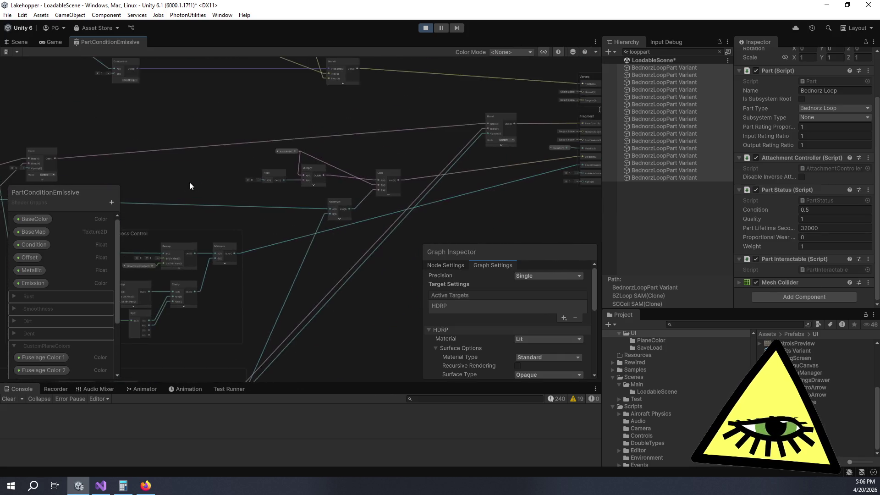
scroll(518, 122, "down", 1)
scroll(282, 109, "up", 3)
mouse_move(282, 109)
left_mouse_down()
mouse_move(402, 183)
mouse_move(291, 197)
left_mouse_up()
scroll(282, 193, "up", 1)
scroll(291, 197, "down", 3)
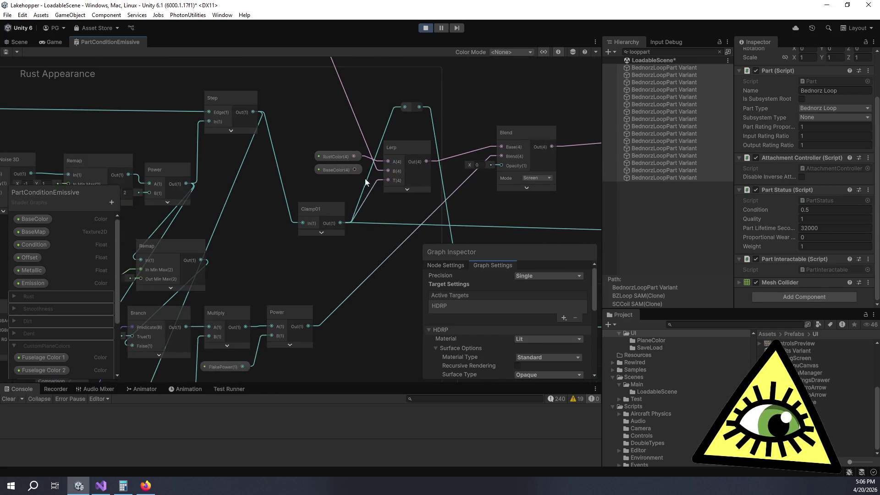
left_click_drag(421, 194, 263, 177)
scroll(263, 177, "up", 1)
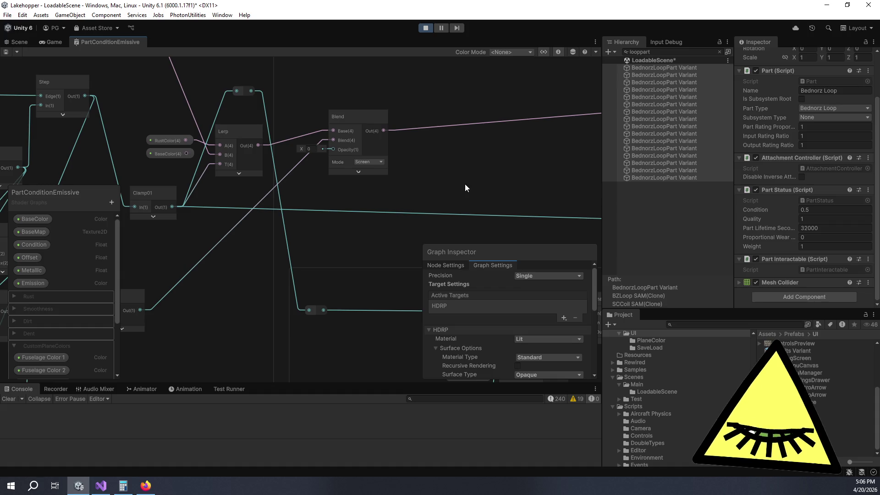
scroll(462, 184, "down", 2)
left_click_drag(463, 184, 304, 164)
scroll(457, 154, "up", 1)
left_click_drag(456, 154, 499, 152)
scroll(208, 148, "up", 4)
left_click_drag(204, 203, 255, 195)
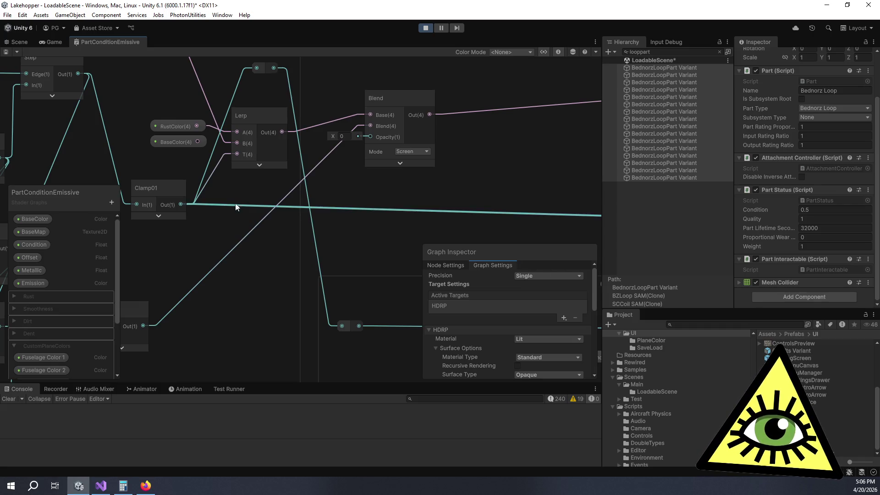
scroll(235, 204, "down", 5)
left_click_drag(332, 174, 154, 144)
scroll(391, 186, "up", 8)
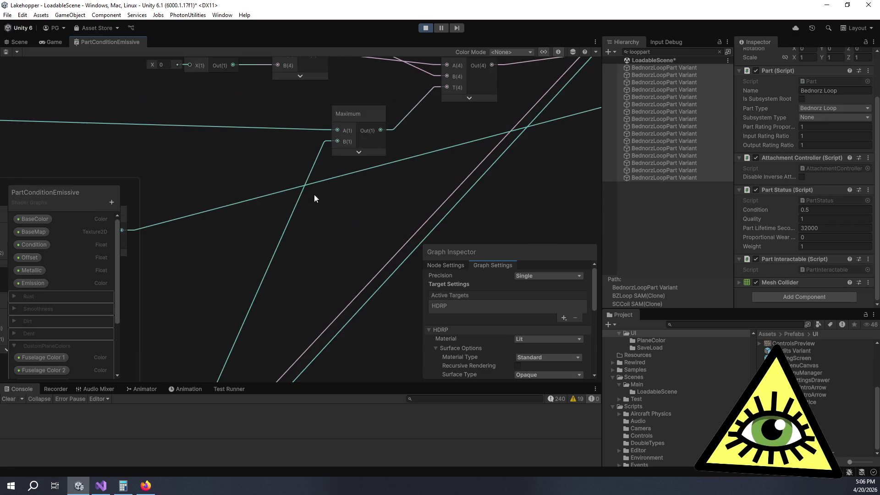
scroll(373, 138, "down", 5)
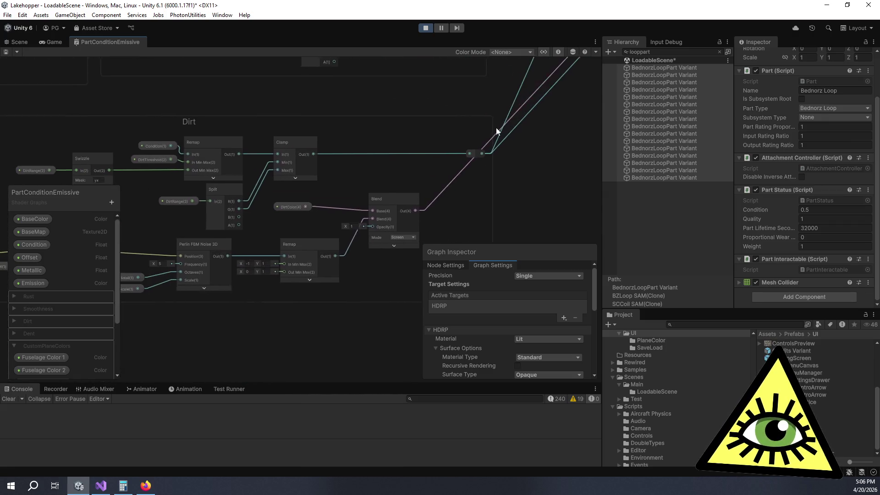
scroll(469, 134, "up", 4)
left_click_drag(269, 202, 337, 204)
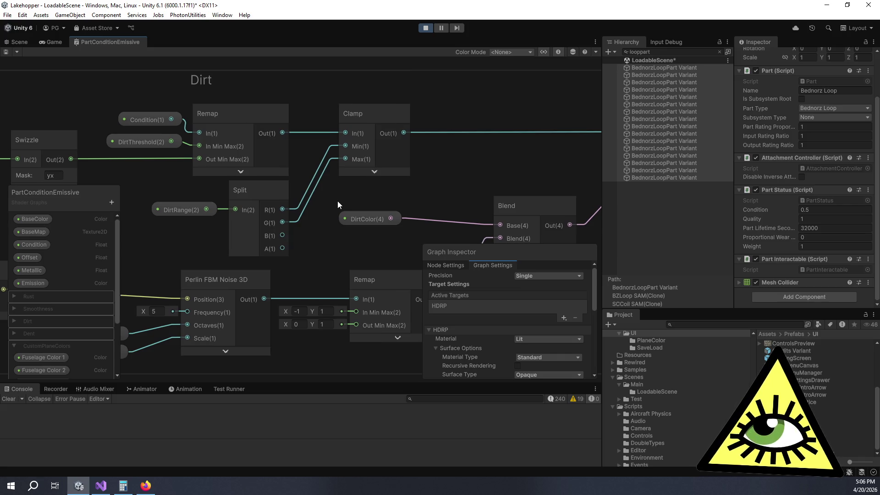
mouse_move(337, 204)
left_mouse_down()
mouse_move(256, 149)
mouse_move(304, 171)
left_mouse_up()
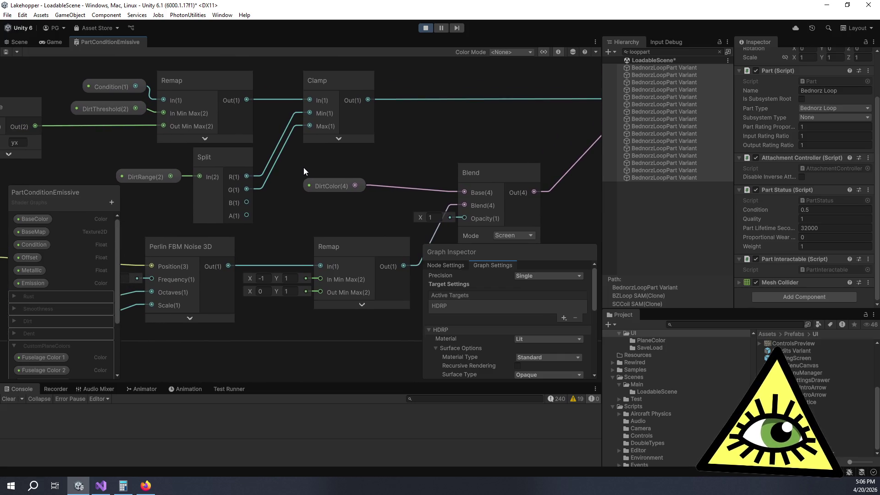
scroll(442, 122, "down", 5)
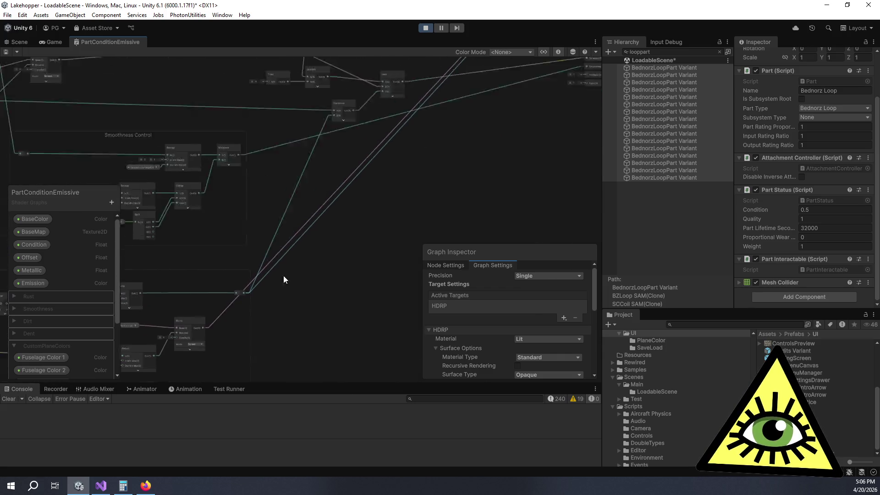
scroll(378, 171, "up", 5)
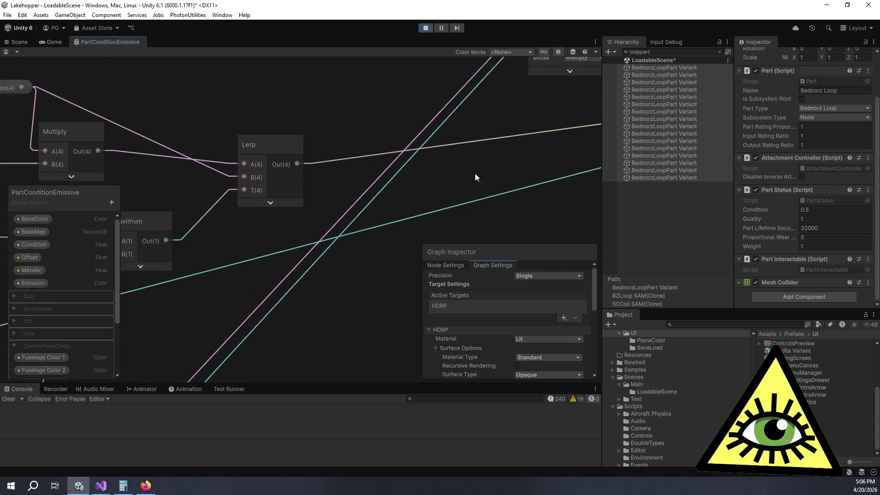
scroll(458, 152, "down", 2)
scroll(393, 183, "up", 4)
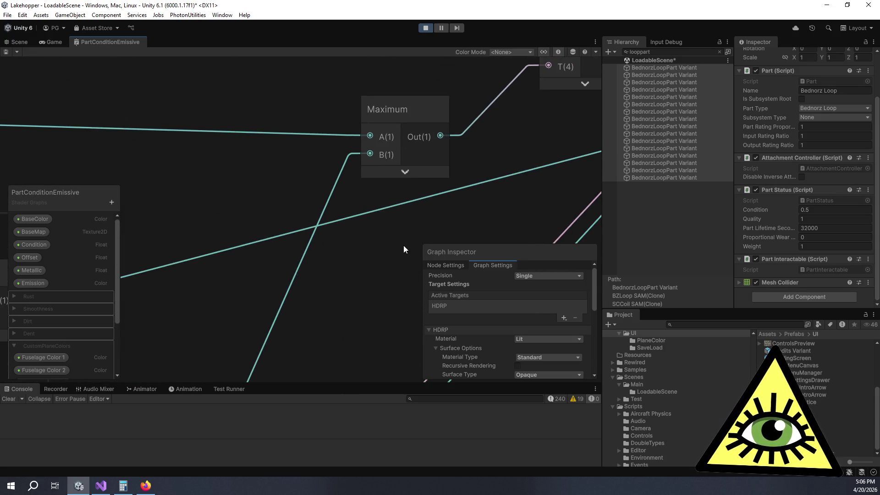
- Add a Minimum node from the 'minimum' search and move it up and left among the nodes
key("space")
type("minimum")
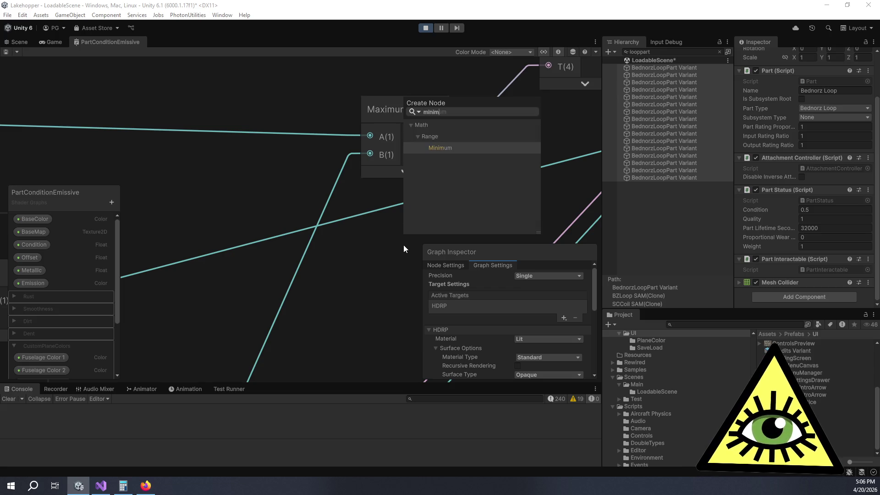
key("Return")
mouse_move(362, 223)
left_mouse_down()
mouse_move(318, 185)
mouse_move(330, 193)
left_mouse_up()
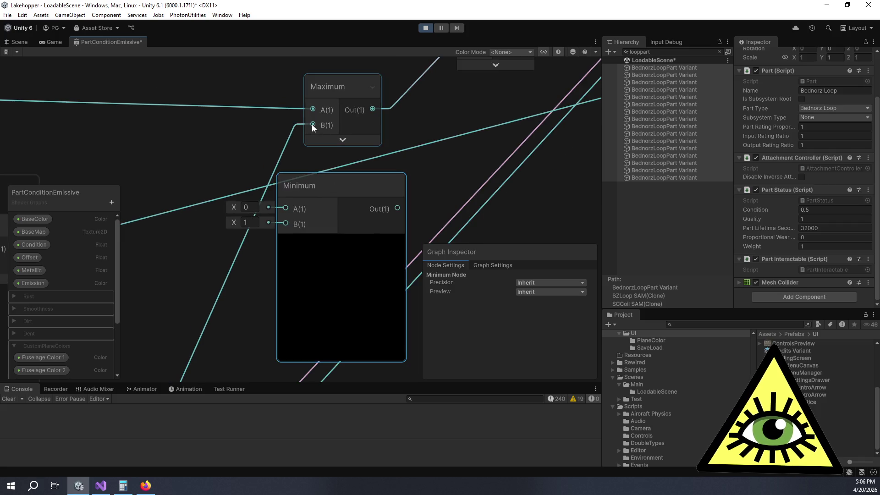
scroll(293, 193, "down", 5)
left_click_drag(268, 276, 388, 131)
scroll(388, 131, "down", 2)
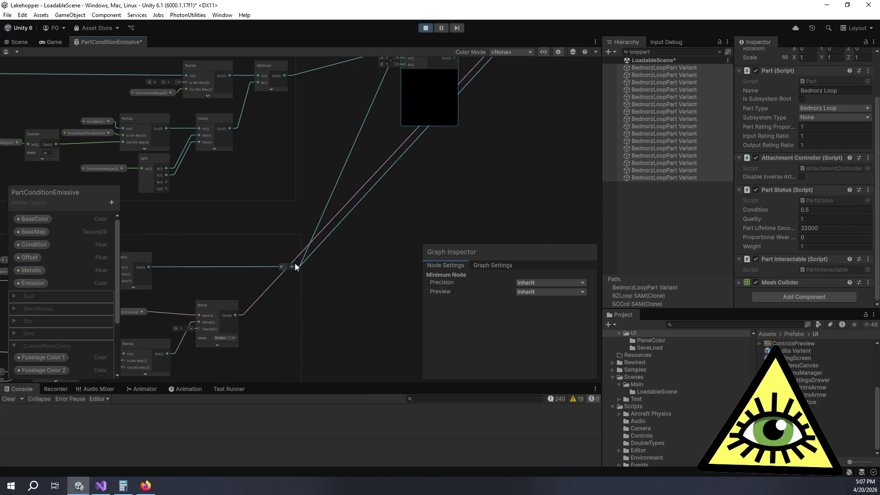
- Wire the reroute into Minimum's B, Clamp01 into A, and Minimum's output into the Lerp's T
mouse_move(292, 266)
left_mouse_down()
mouse_move(389, 97)
mouse_move(404, 111)
mouse_move(403, 102)
mouse_move(405, 119)
left_mouse_up()
mouse_move(323, 96)
left_mouse_down()
mouse_move(363, 231)
mouse_move(356, 133)
mouse_move(509, 149)
left_mouse_up()
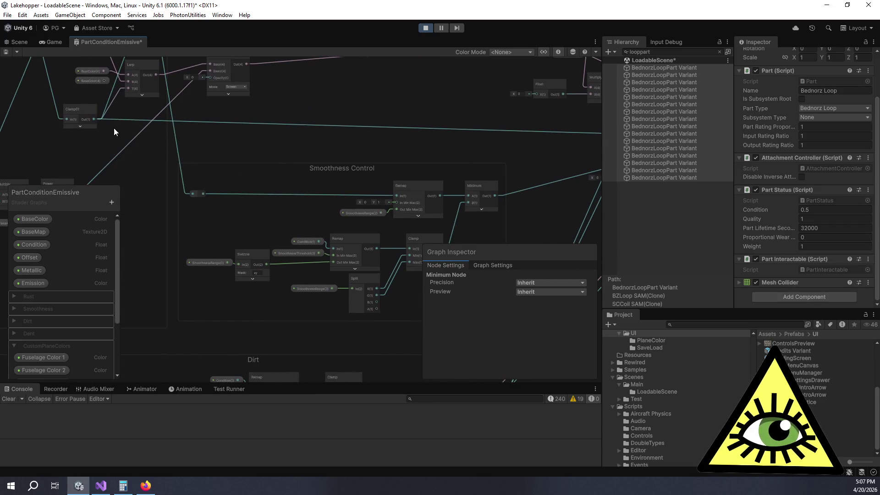
mouse_move(96, 119)
left_mouse_down()
mouse_move(613, 177)
mouse_move(499, 182)
left_mouse_up()
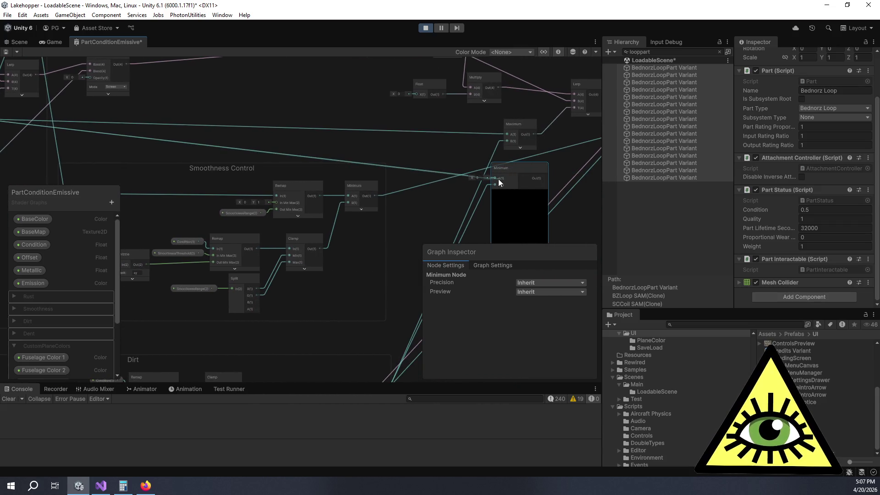
left_click_drag(556, 143, 392, 163)
mouse_move(387, 197)
left_mouse_down()
mouse_move(427, 130)
mouse_move(415, 127)
left_mouse_up()
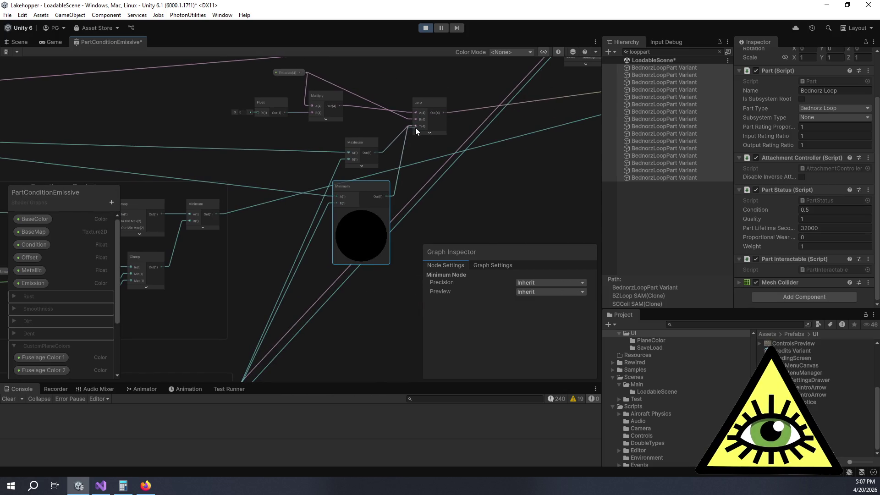
left_click(354, 138)
left_click_drag(354, 139, 327, 133)
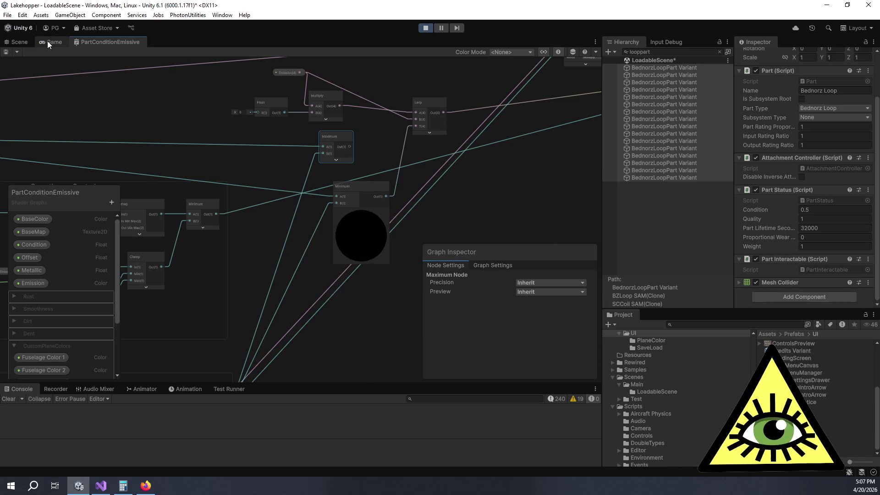
left_click(48, 40)
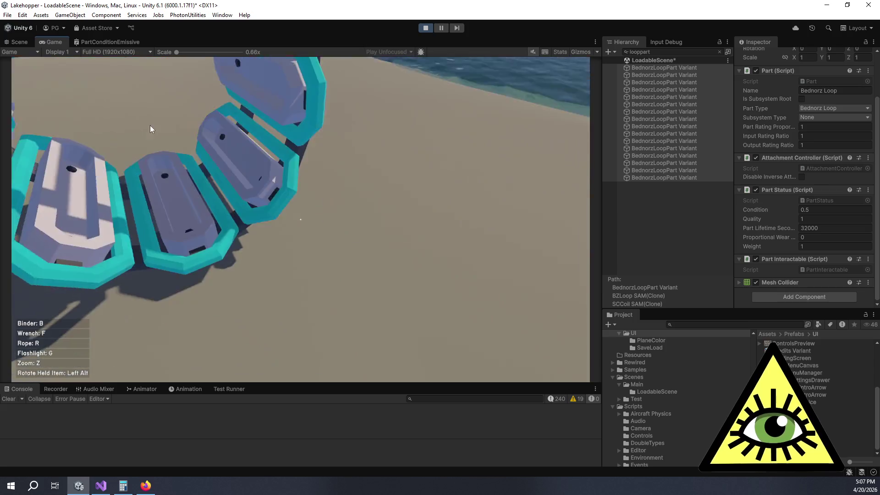
- Vary the Bednorz Loop's Condition to test its glow and rust, settling at 0.39, then return to the shader graph
left_click(121, 105)
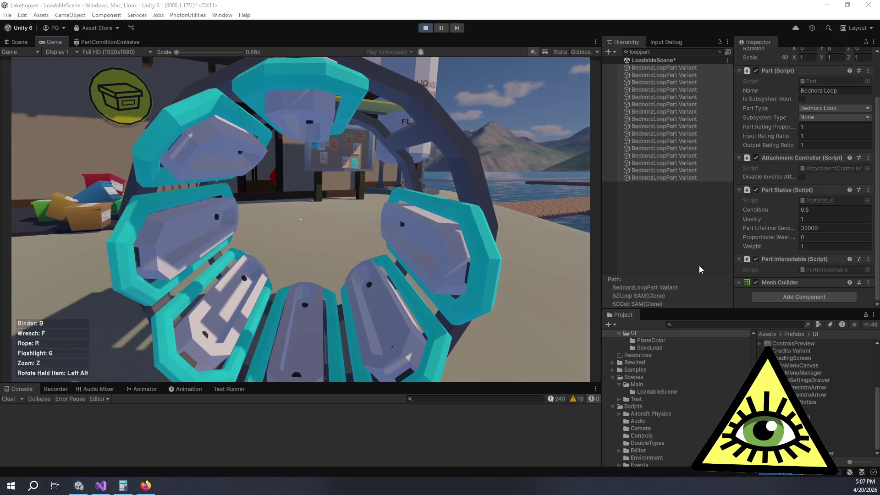
left_click_drag(761, 212, 769, 211)
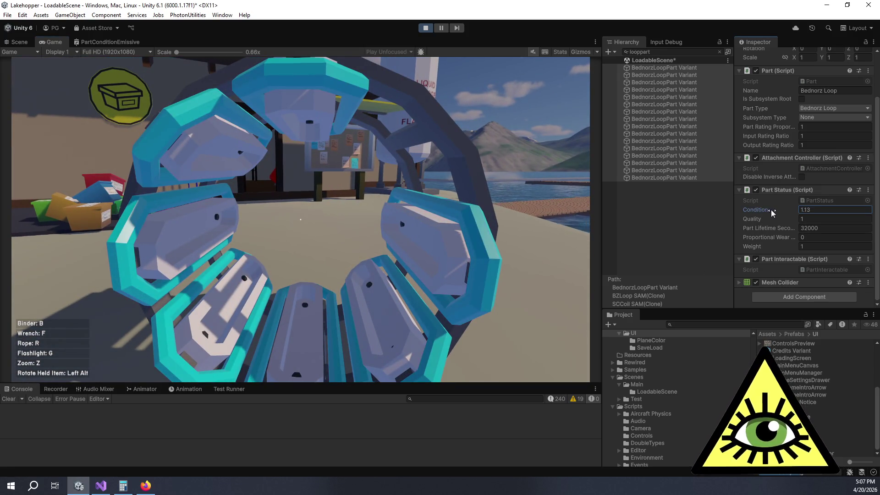
left_click_drag(766, 210, 756, 211)
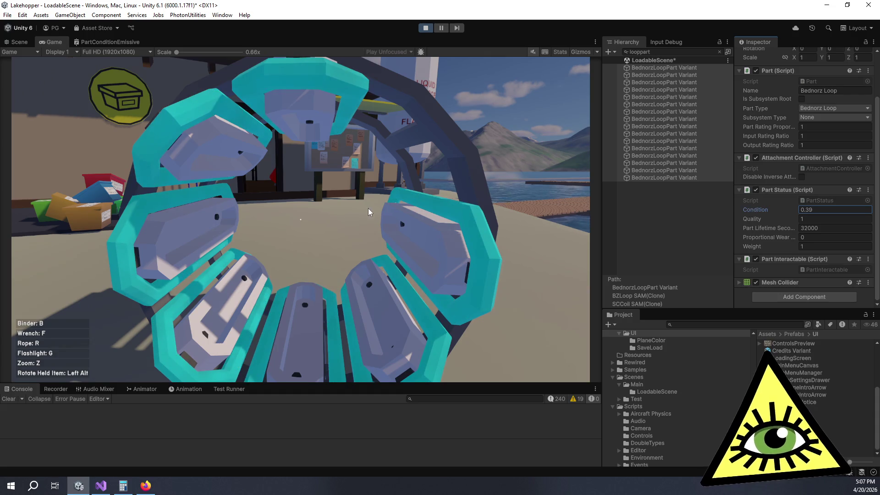
left_click(117, 42)
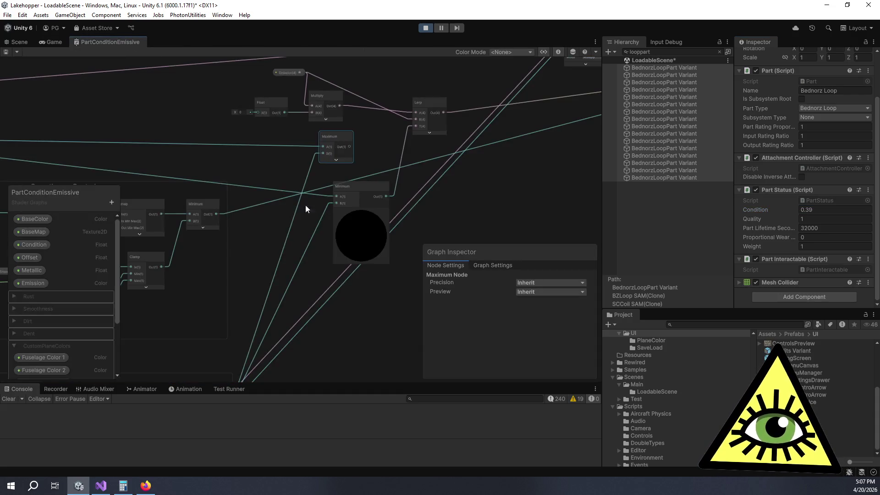
- Move the reroute point up and left near the Blend and Dirt nodes, and frame it
left_click_drag(310, 167, 318, 131)
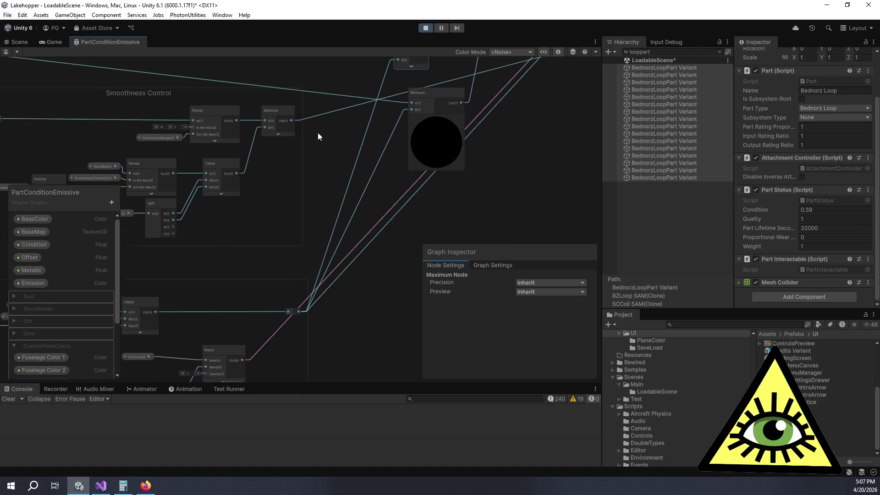
mouse_move(349, 183)
left_mouse_down()
mouse_move(345, 223)
mouse_move(328, 146)
left_mouse_up()
mouse_move(274, 295)
left_mouse_down()
mouse_move(263, 286)
mouse_move(267, 276)
left_mouse_up()
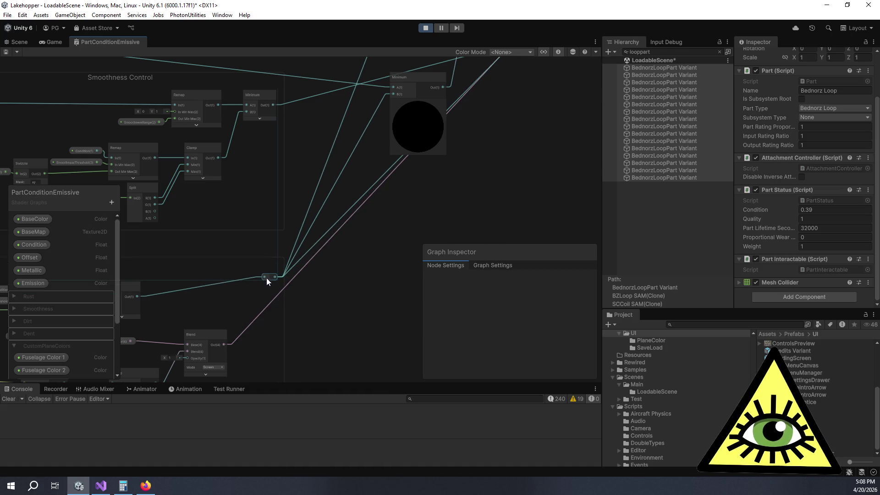
left_click_drag(223, 345, 545, 98)
scroll(496, 142, "up", 2)
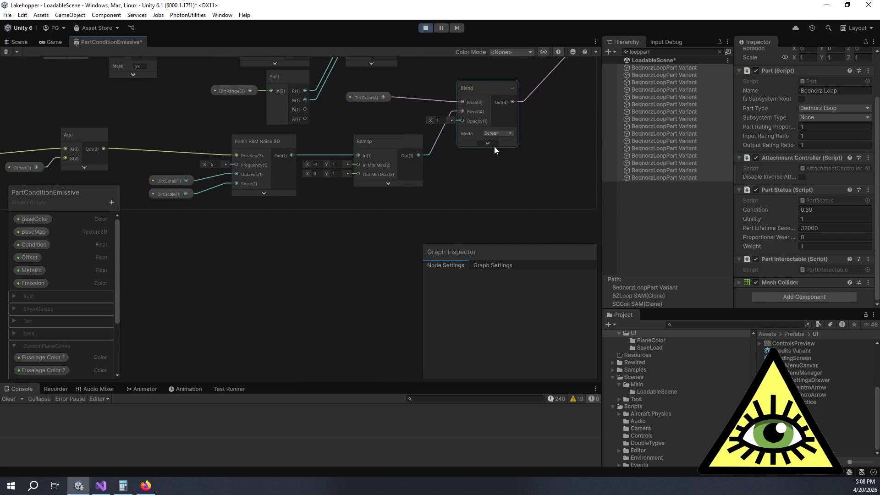
mouse_move(344, 220)
left_mouse_down()
mouse_move(439, 241)
mouse_move(298, 252)
left_mouse_up()
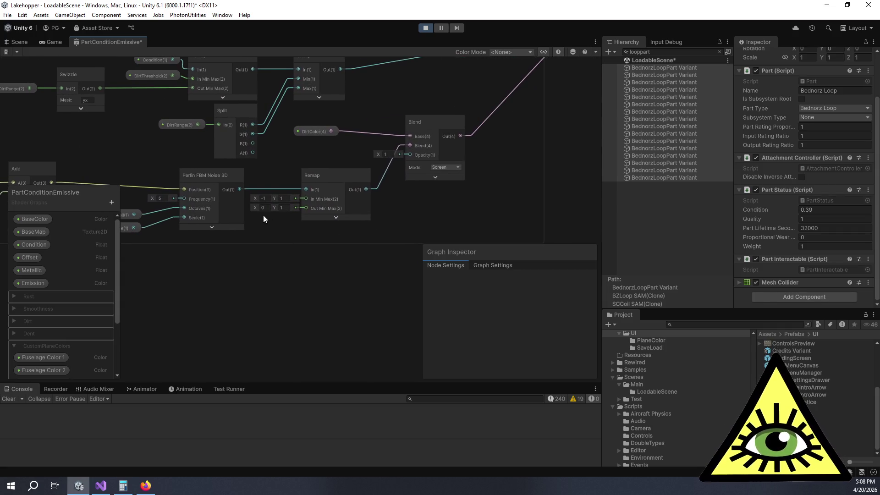
mouse_move(346, 180)
left_mouse_down()
mouse_move(342, 202)
mouse_move(241, 238)
mouse_move(343, 192)
mouse_move(314, 192)
mouse_move(302, 201)
mouse_move(343, 201)
mouse_move(370, 168)
mouse_move(320, 173)
mouse_move(420, 139)
mouse_move(524, 139)
mouse_move(406, 159)
mouse_move(206, 234)
left_mouse_up()
key("f")
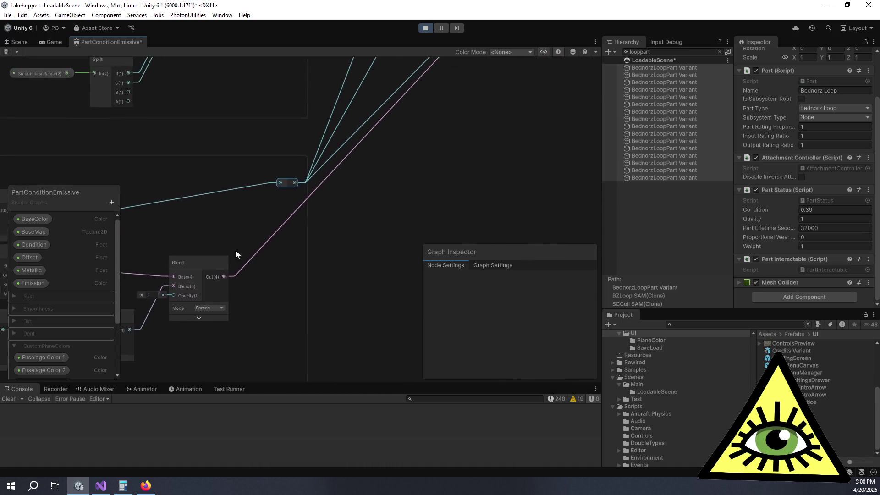
- Delete the Maximum node so the Minimum node remains next to Smoothness Control
left_click_drag(372, 193, 293, 316)
scroll(339, 192, "down", 2)
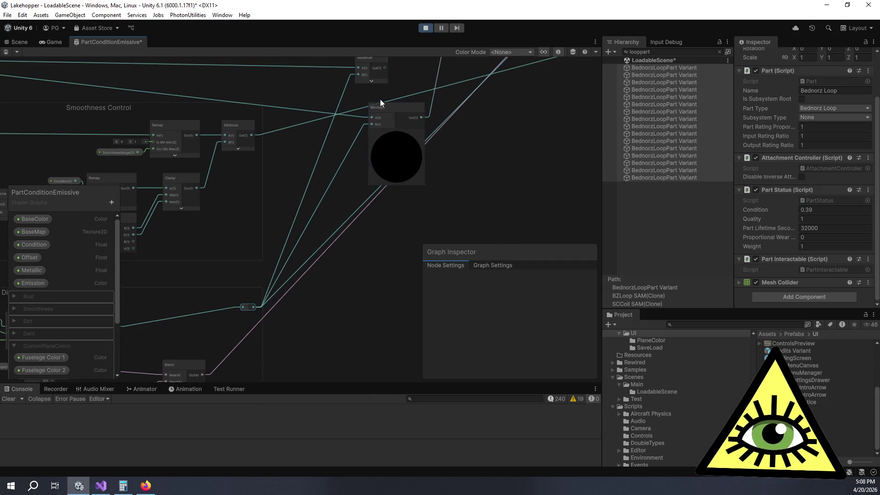
left_click(364, 98)
key("Delete")
left_click(392, 149)
- Move the Minimum node up-left beside the Float, Multiply and Lerp nodes
mouse_move(391, 153)
left_mouse_down()
mouse_move(365, 100)
mouse_move(357, 122)
left_mouse_up()
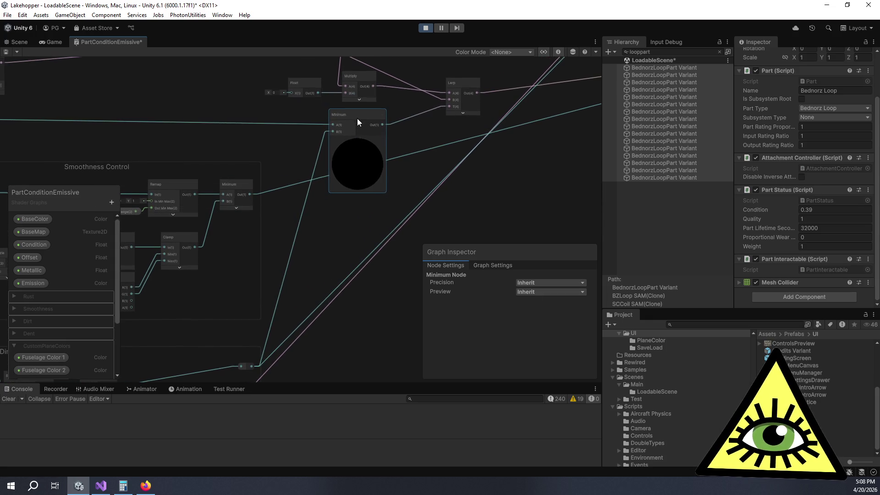
scroll(359, 229, "up", 5)
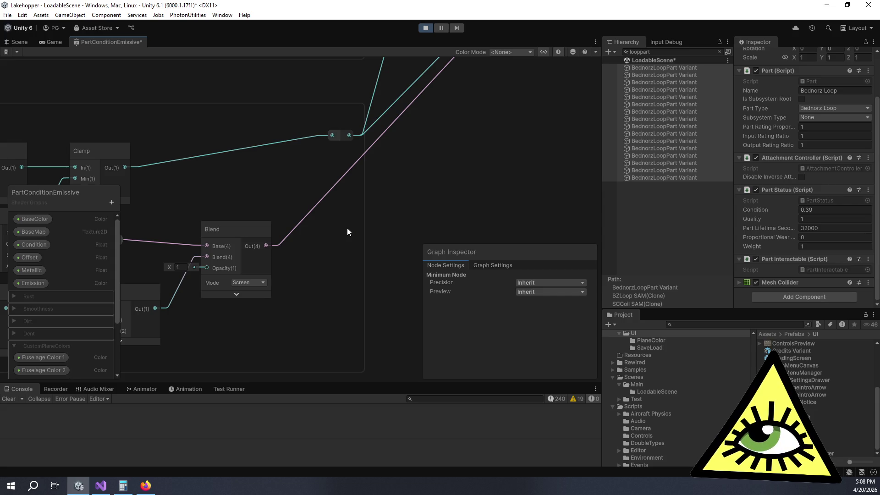
scroll(347, 227, "down", 5)
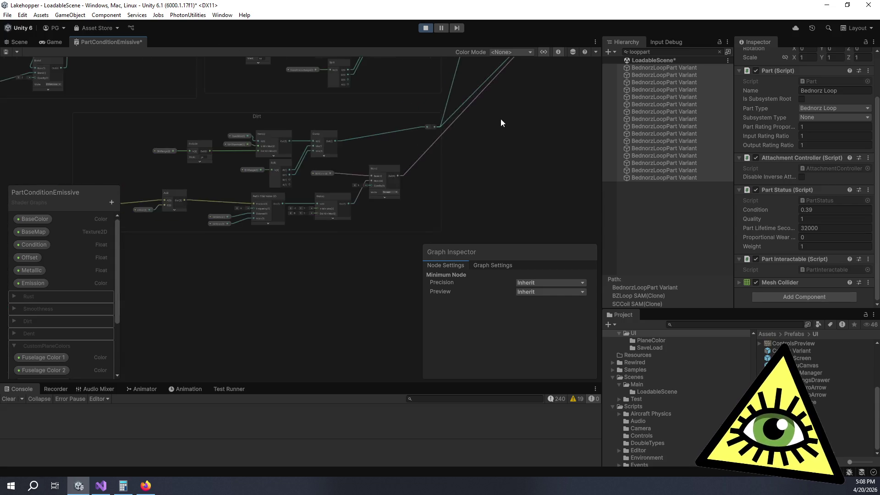
scroll(378, 214, "up", 3)
left_click_drag(364, 200, 267, 311)
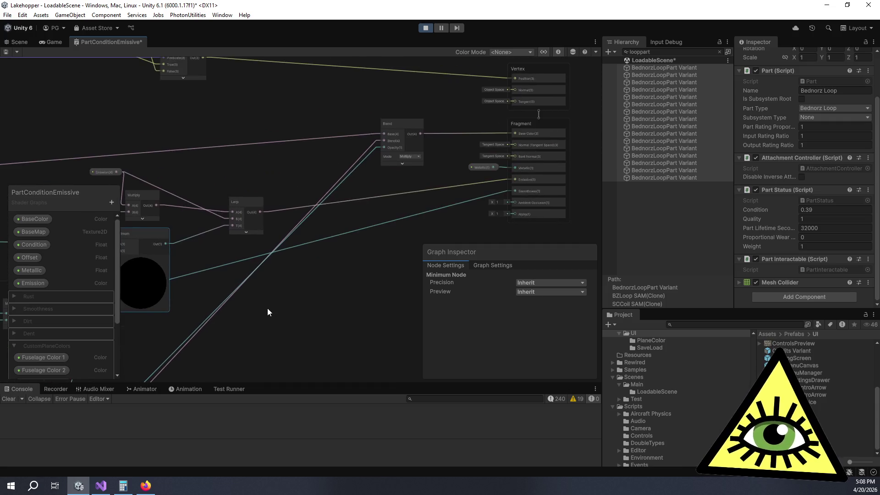
scroll(393, 182, "up", 2)
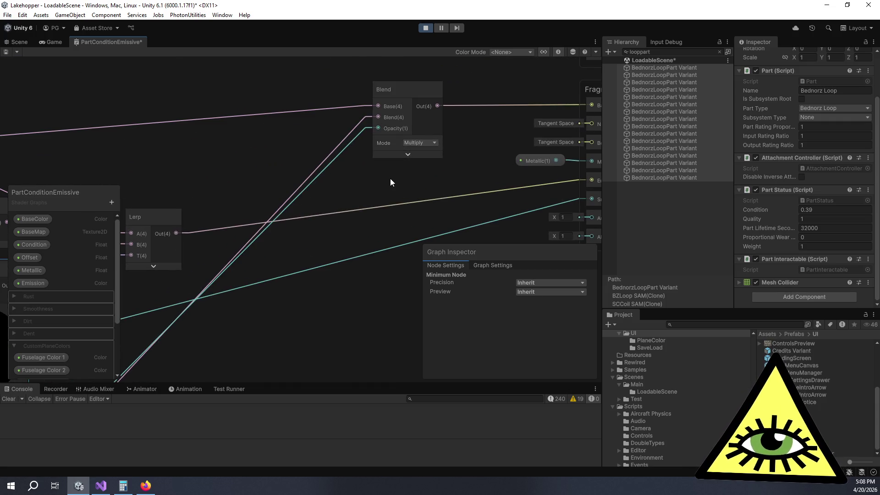
scroll(381, 171, "down", 3)
mouse_move(377, 169)
left_mouse_down()
mouse_move(409, 171)
mouse_move(442, 150)
mouse_move(484, 155)
left_mouse_up()
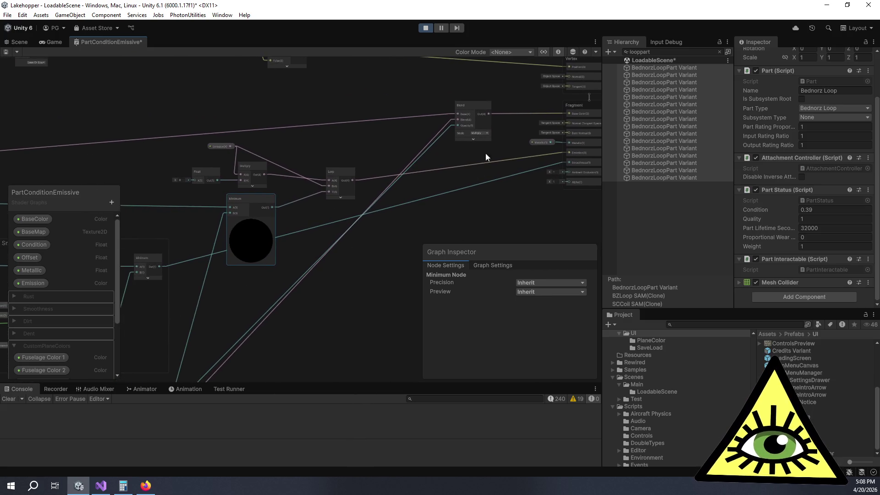
scroll(350, 183, "up", 2)
mouse_move(540, 181)
left_mouse_down()
mouse_move(278, 186)
mouse_move(490, 197)
mouse_move(237, 197)
mouse_move(204, 153)
mouse_move(2, 179)
left_mouse_up()
mouse_move(345, 186)
left_mouse_down()
mouse_move(385, 171)
mouse_move(525, 156)
mouse_move(494, 147)
left_mouse_up()
- Drag a wire from the Blend output toward the Minimum node, then cancel the node search without adding anything
mouse_move(527, 104)
left_mouse_down()
mouse_move(463, 150)
mouse_move(158, 243)
mouse_move(480, 185)
mouse_move(468, 170)
mouse_move(494, 164)
left_mouse_up()
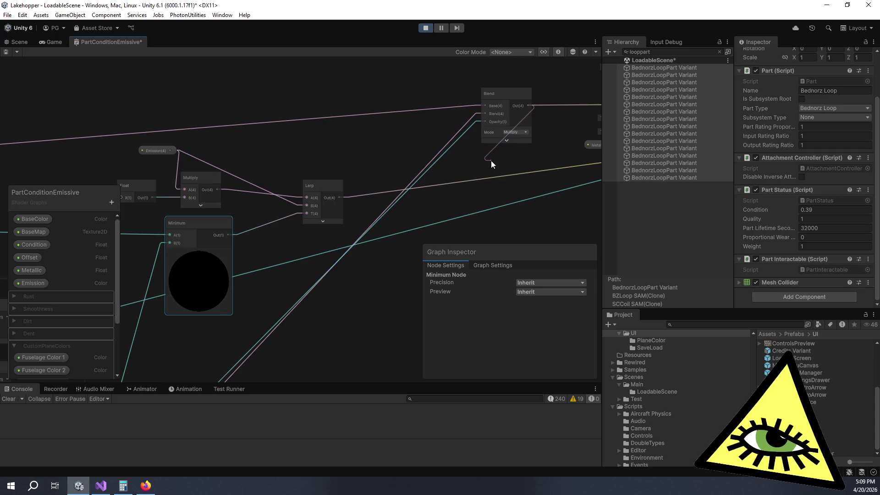
left_click_drag(490, 160, 490, 160)
left_click(448, 174)
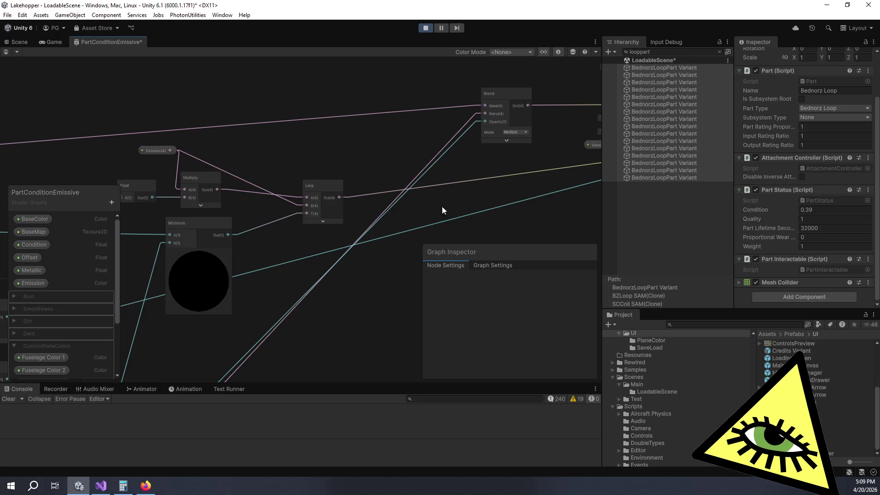
scroll(444, 207, "down", 10)
scroll(402, 175, "left", 8)
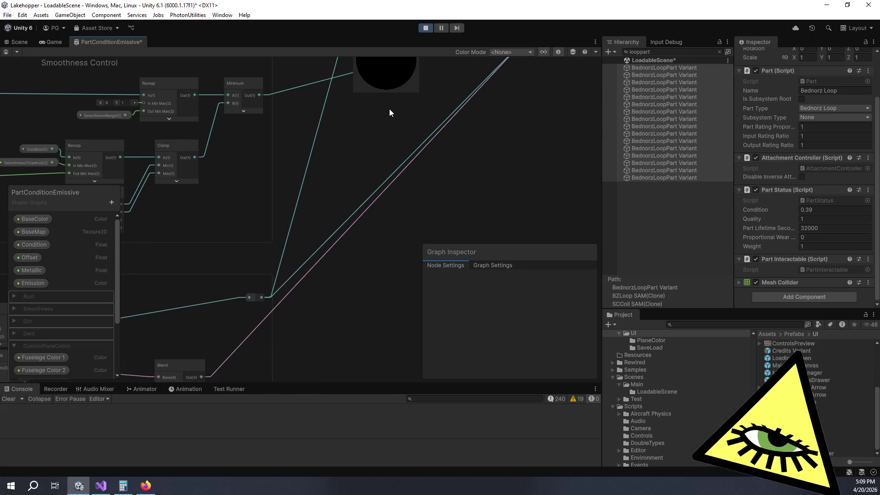
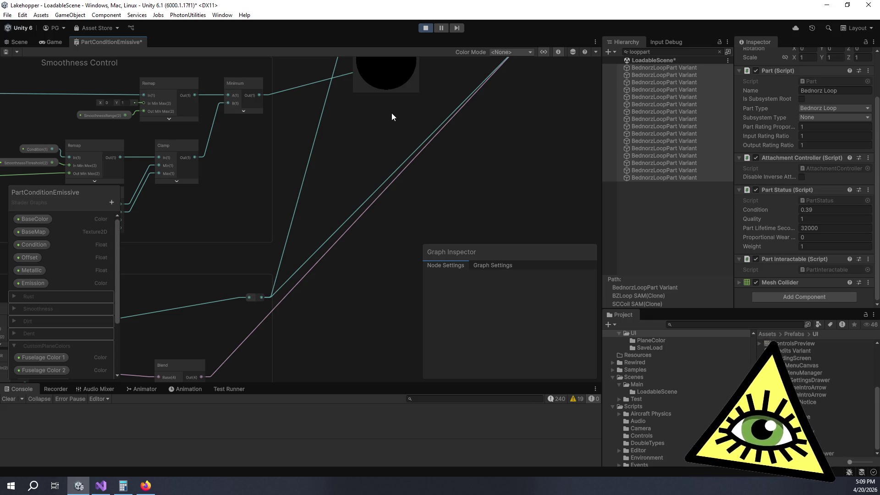
- Add a Multiply node and connect the Blend output into it
scroll(409, 128, "down", 5)
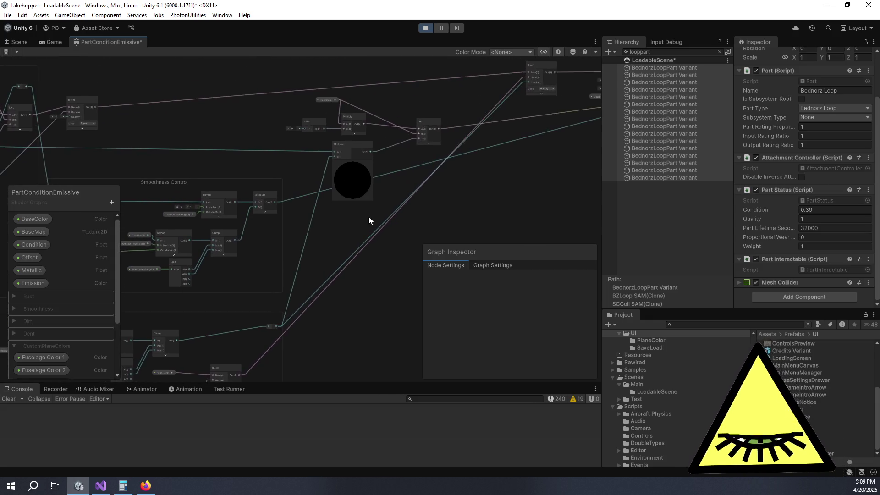
scroll(383, 204, "up", 2)
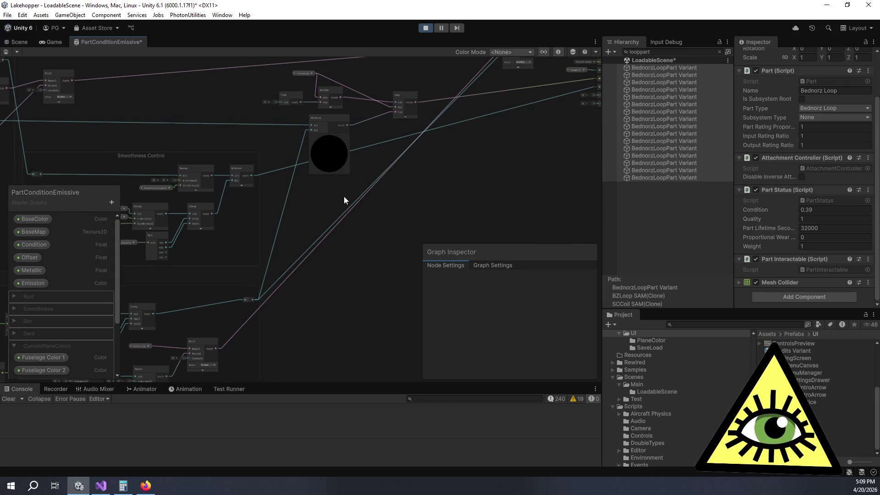
scroll(343, 196, "up", 2)
key("space")
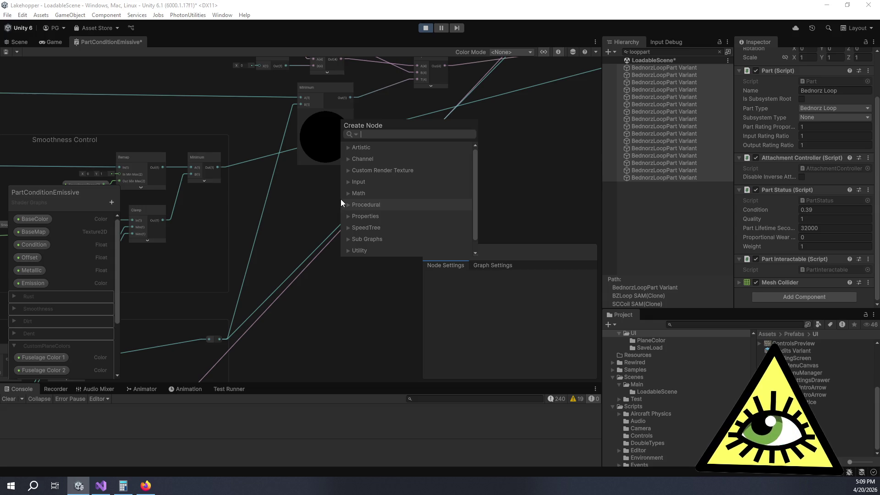
type("multiply")
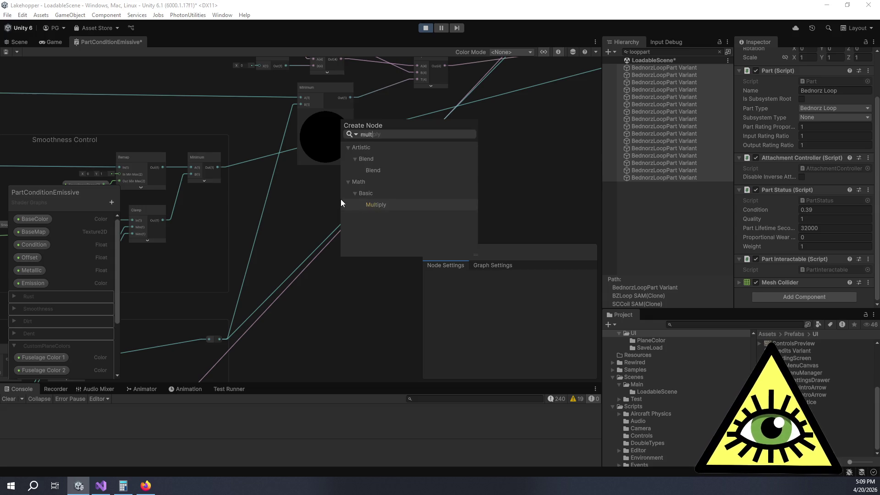
key("Return")
mouse_move(369, 216)
left_mouse_down()
mouse_move(357, 196)
mouse_move(365, 194)
left_mouse_up()
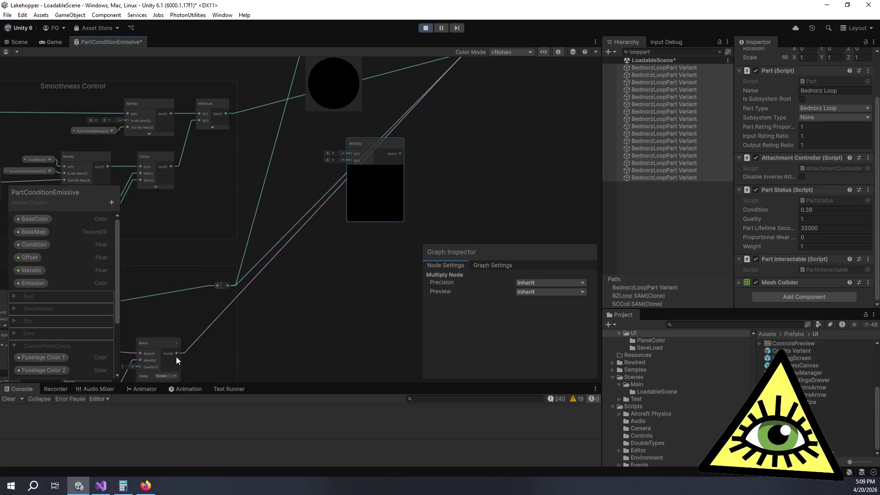
mouse_move(177, 352)
left_mouse_down()
mouse_move(332, 198)
mouse_move(352, 148)
left_mouse_up()
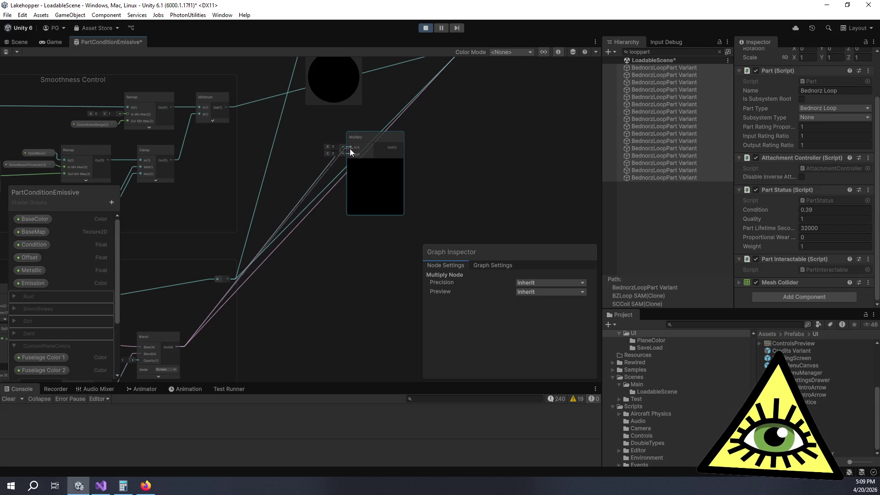
mouse_move(226, 279)
left_mouse_down()
mouse_move(331, 217)
mouse_move(210, 287)
mouse_move(330, 203)
mouse_move(355, 154)
mouse_move(310, 138)
mouse_move(338, 223)
left_mouse_up()
- Place Multiply left of Minimum, wire its output into Minimum's B input, and save
left_click_drag(339, 120, 378, 118)
left_click_drag(305, 236, 281, 215)
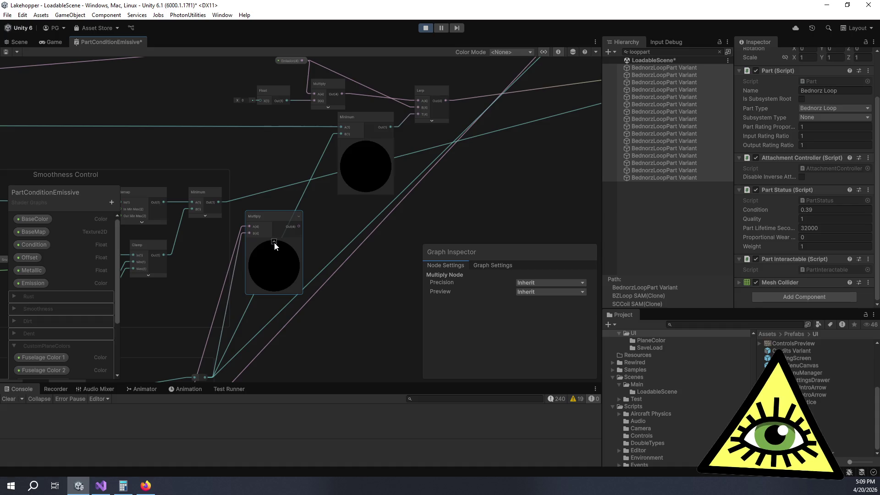
left_click(274, 241)
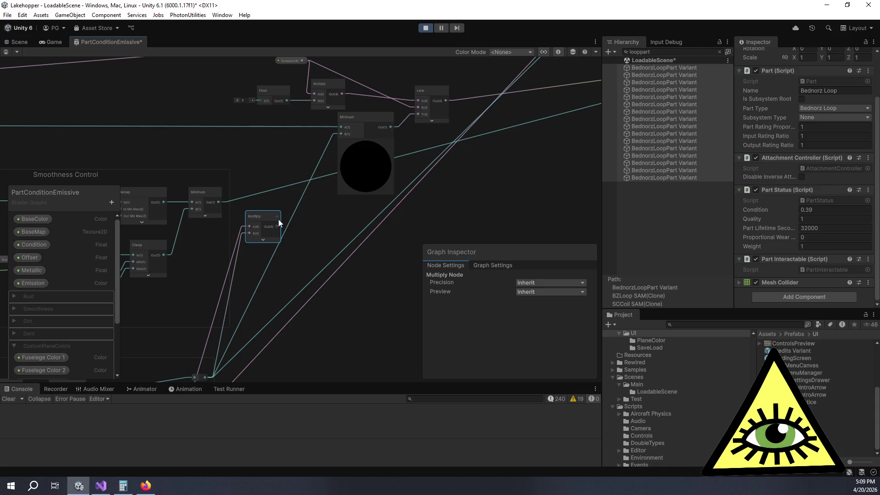
mouse_move(317, 184)
left_mouse_down()
mouse_move(351, 136)
mouse_move(341, 134)
left_mouse_up()
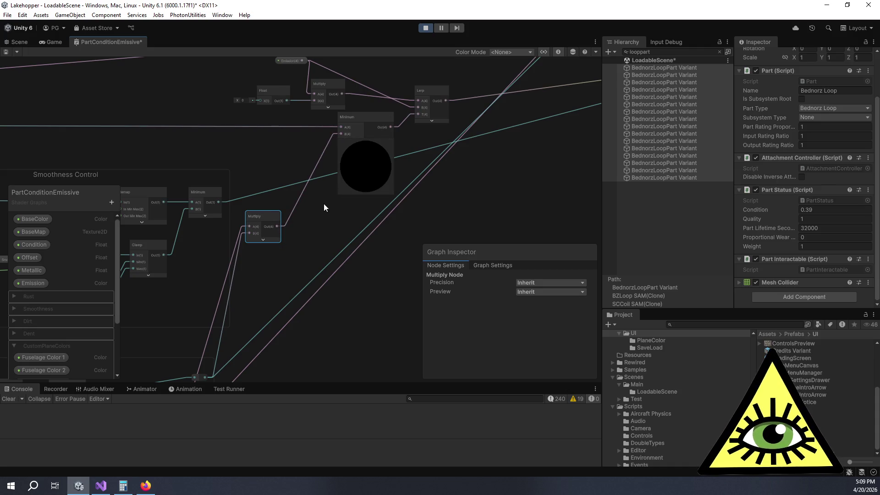
key("ctrl+s")
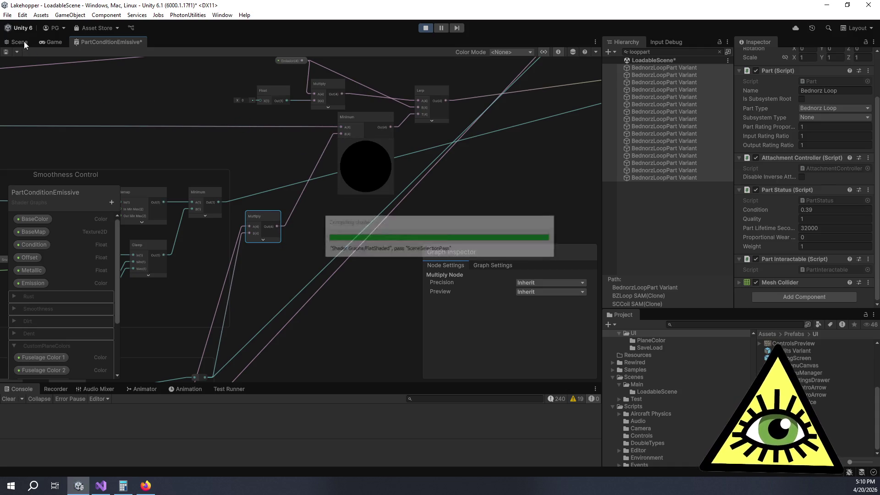
- In the Game view, frame the loop part and drag its Condition to -0.53 to show rust
left_click(23, 40)
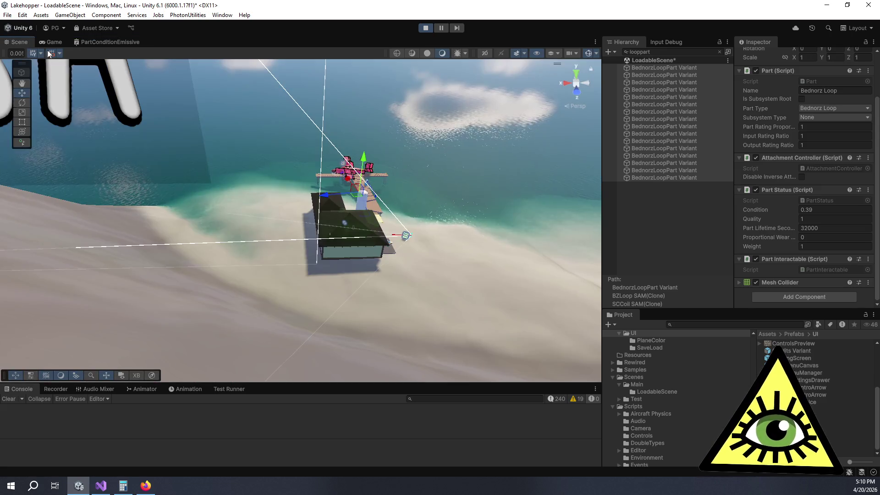
left_click(60, 44)
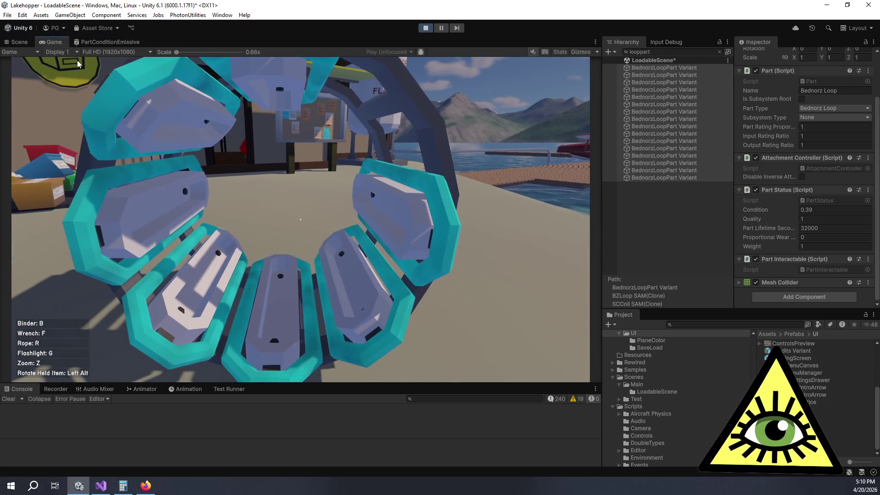
key("z")
key("z")
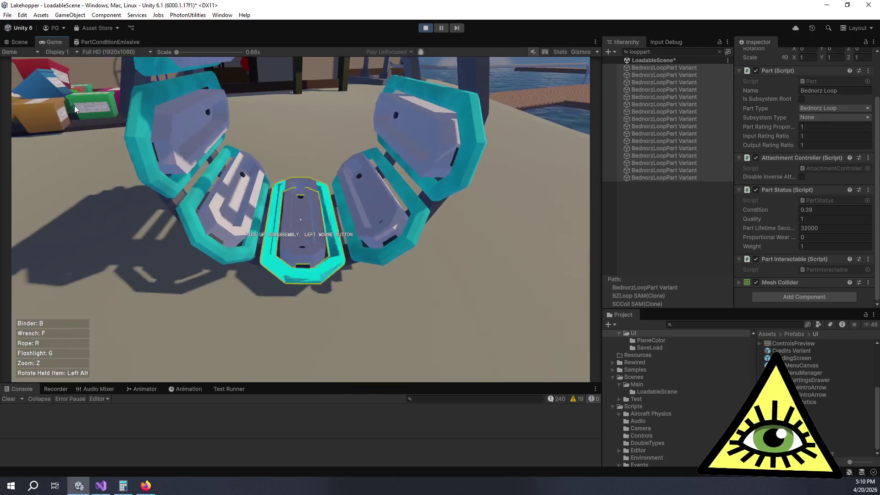
mouse_move(770, 212)
left_mouse_down()
mouse_move(781, 211)
mouse_move(758, 214)
left_mouse_up()
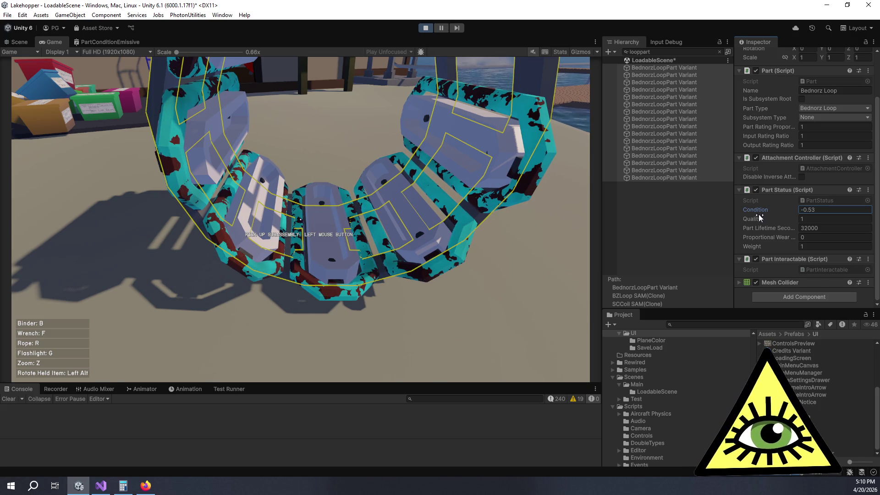
- Return from the browser to the PartConditionEmissive shader graph
key("alt+Tab")
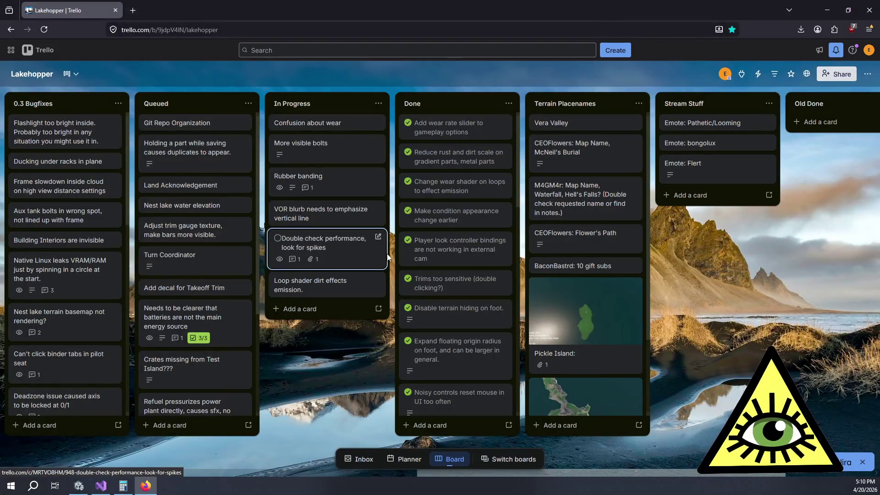
key("alt+Tab")
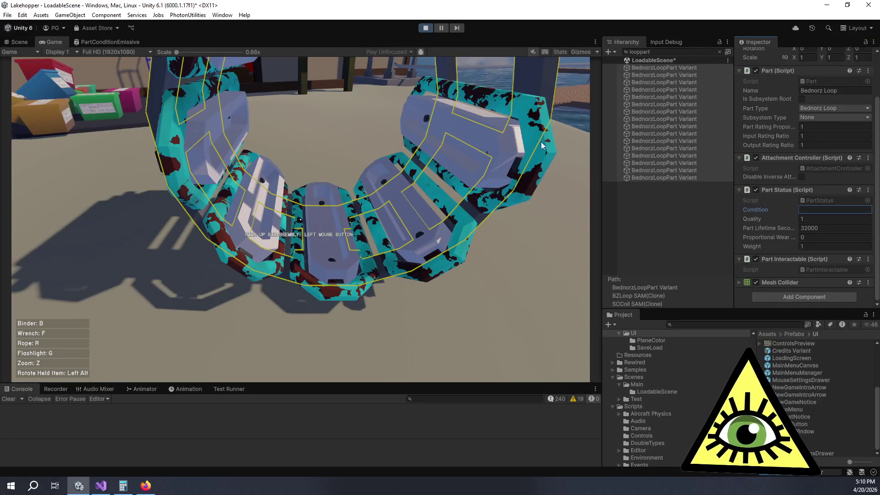
left_click(120, 42)
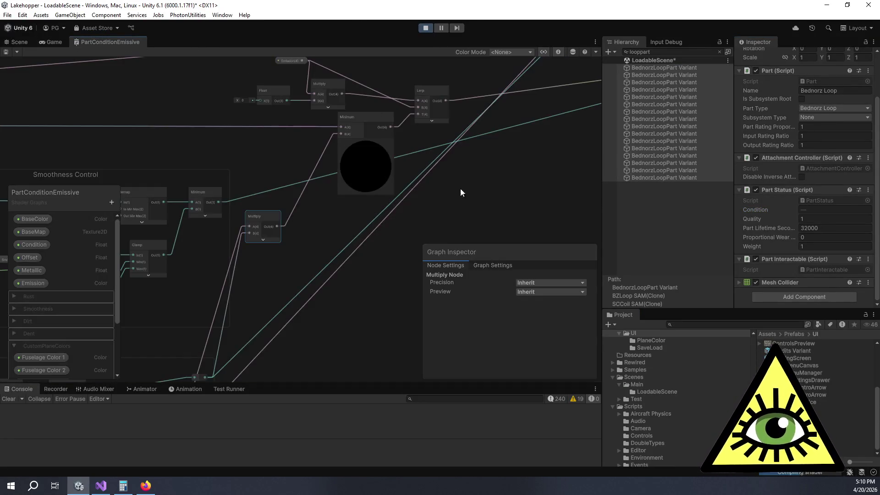
- Add a One Minus node near Minimum, fed by the Multiply output, with preview collapsed
scroll(391, 211, "up", 3)
key("space")
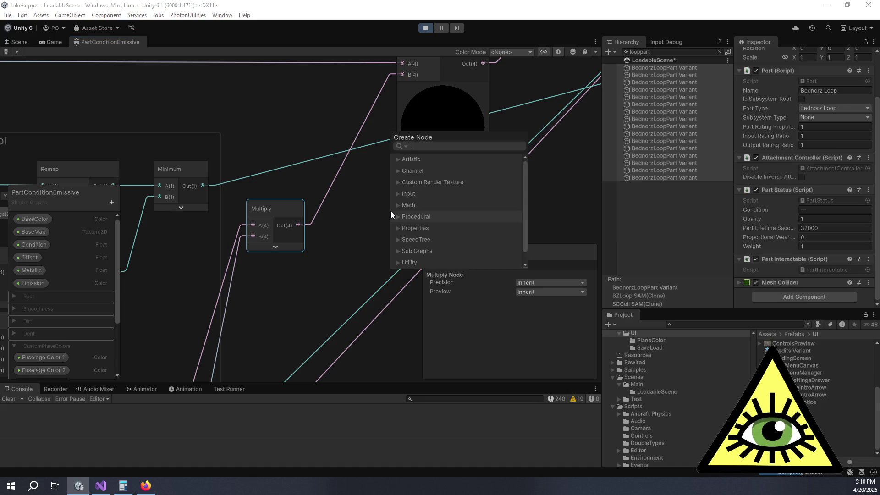
type("one minus")
key("Return")
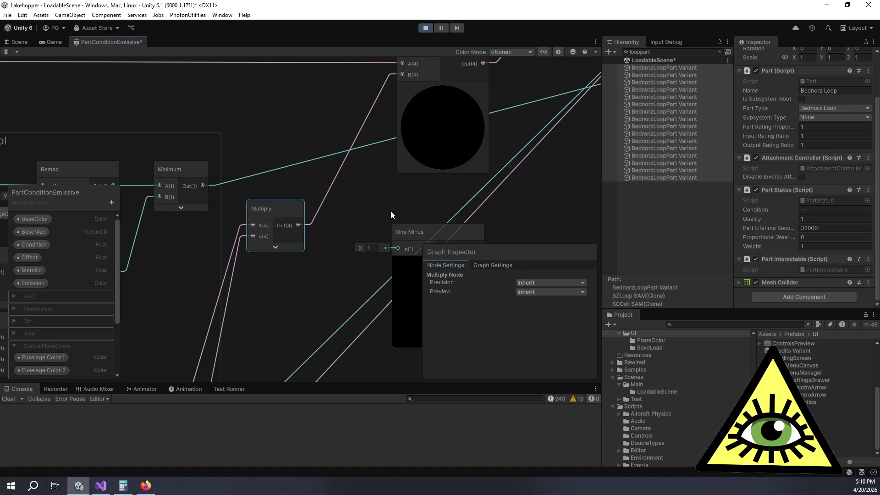
mouse_move(423, 228)
left_mouse_down()
mouse_move(318, 135)
mouse_move(309, 115)
mouse_move(385, 189)
left_mouse_up()
mouse_move(299, 226)
left_mouse_down()
mouse_move(334, 197)
mouse_move(320, 117)
mouse_move(403, 108)
left_mouse_up()
left_click(374, 212)
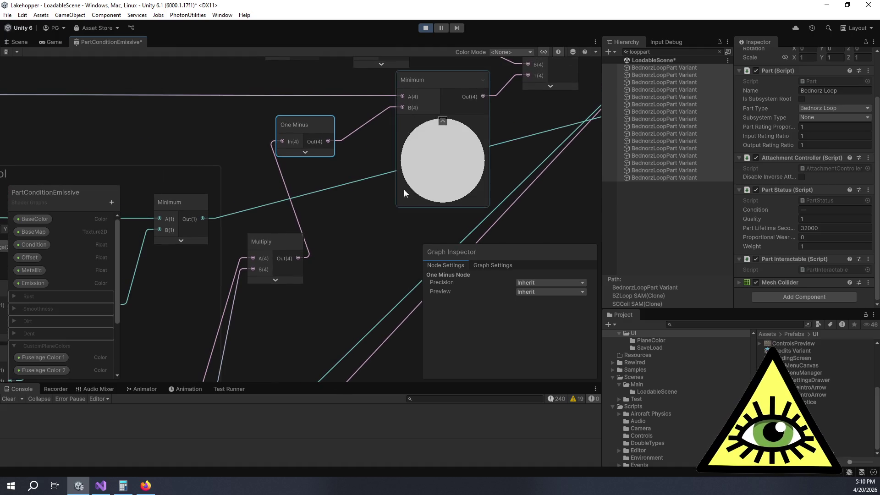
- Save the graph and view the teal-and-rust loop parts in the Game view
left_click(394, 217)
key("ctrl+s")
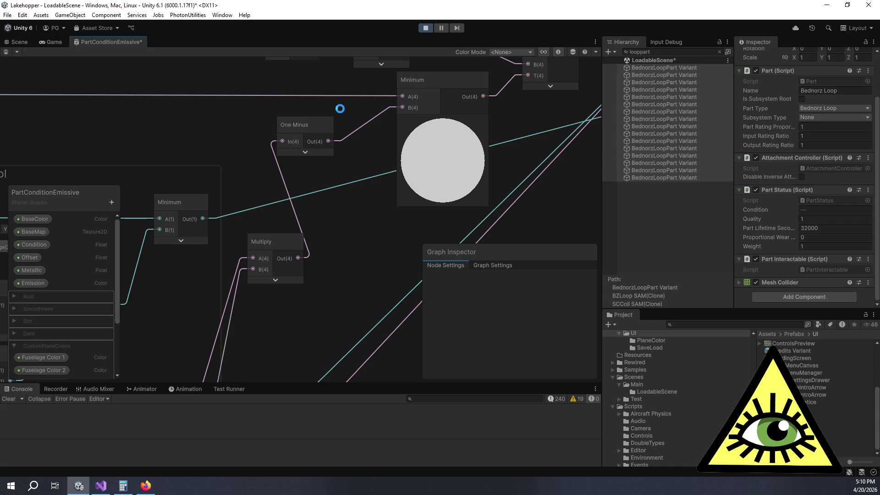
left_click(43, 44)
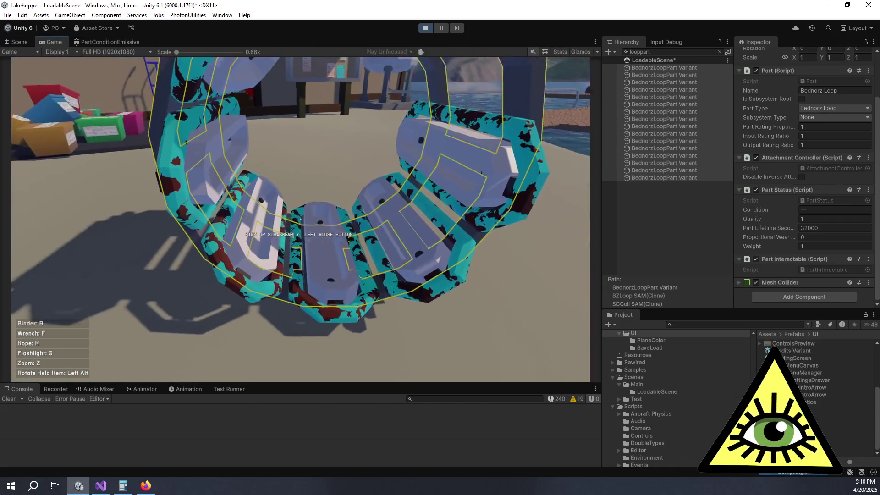